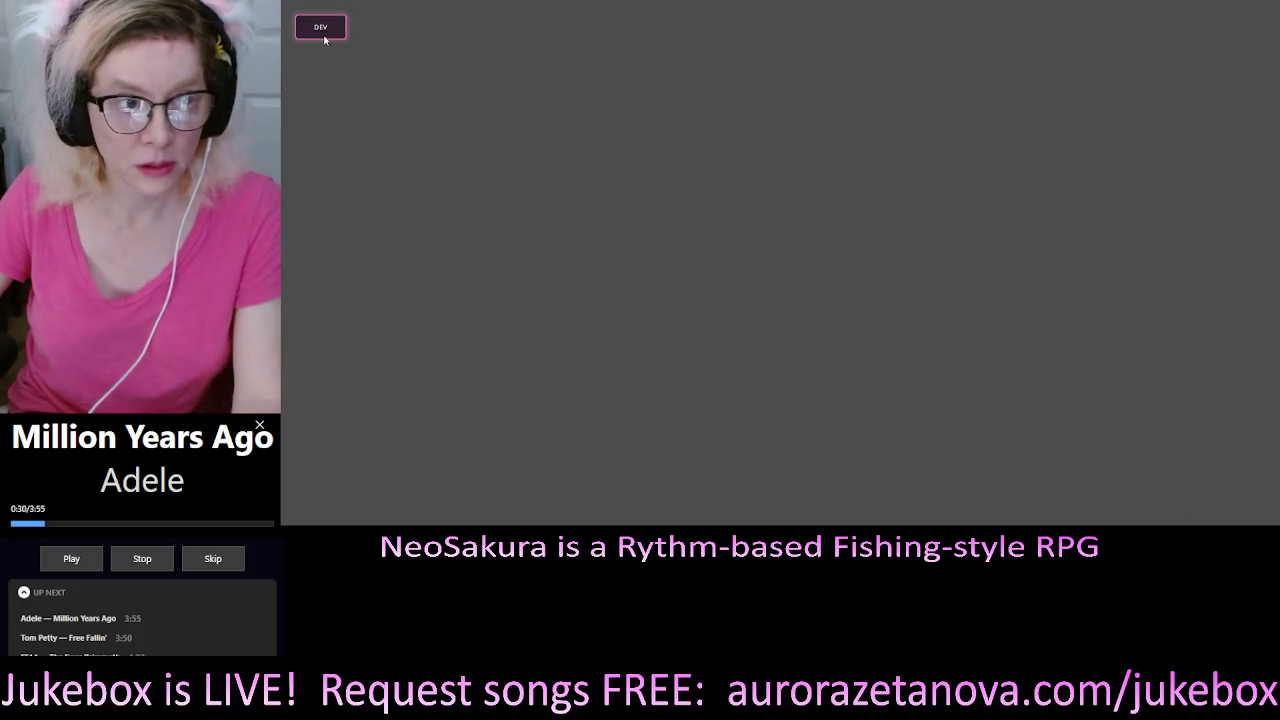
Open the Dev Holograph, load scene 001 in the Scene Editor, and move the panel left
click(326, 34)
drag(540, 63, 645, 54)
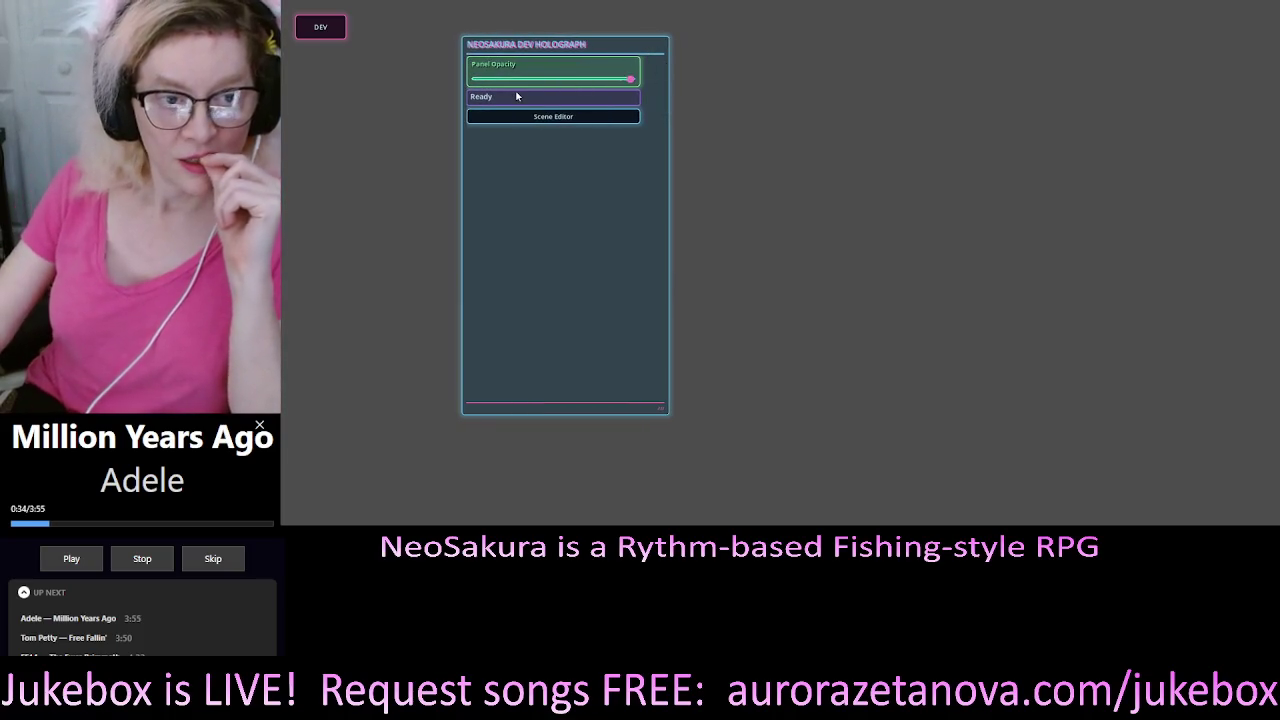
click(561, 117)
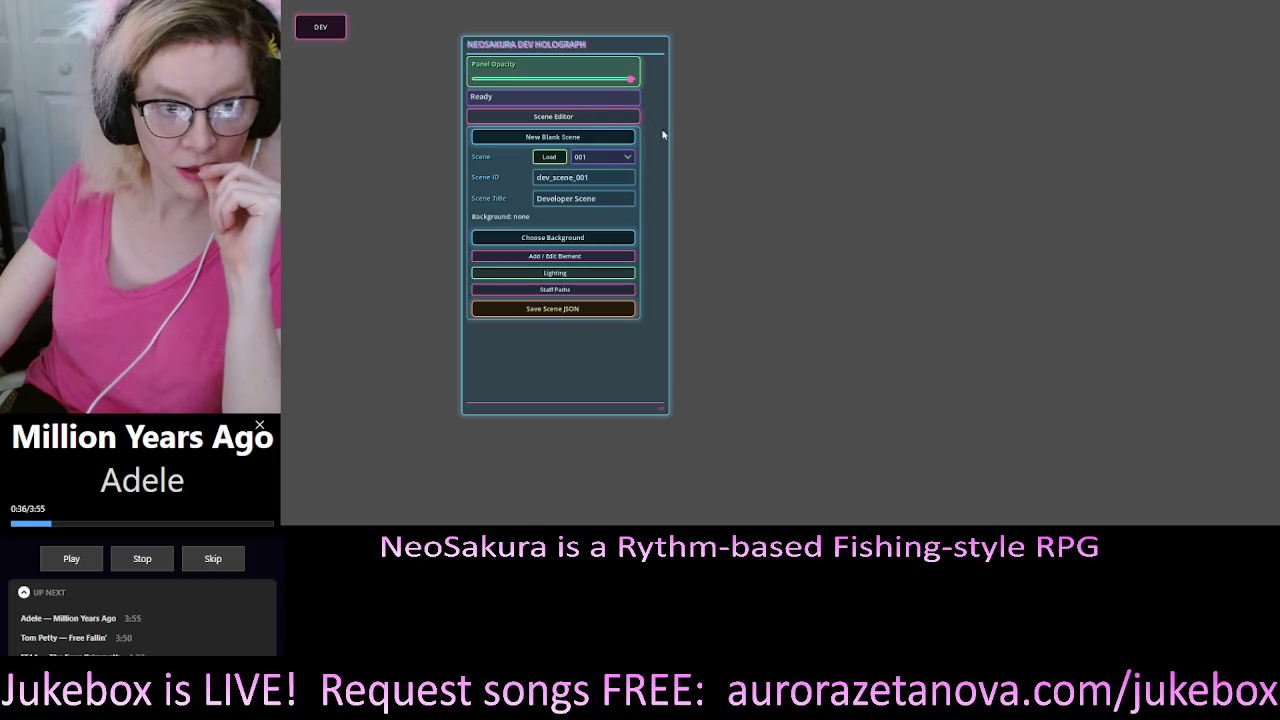
click(549, 156)
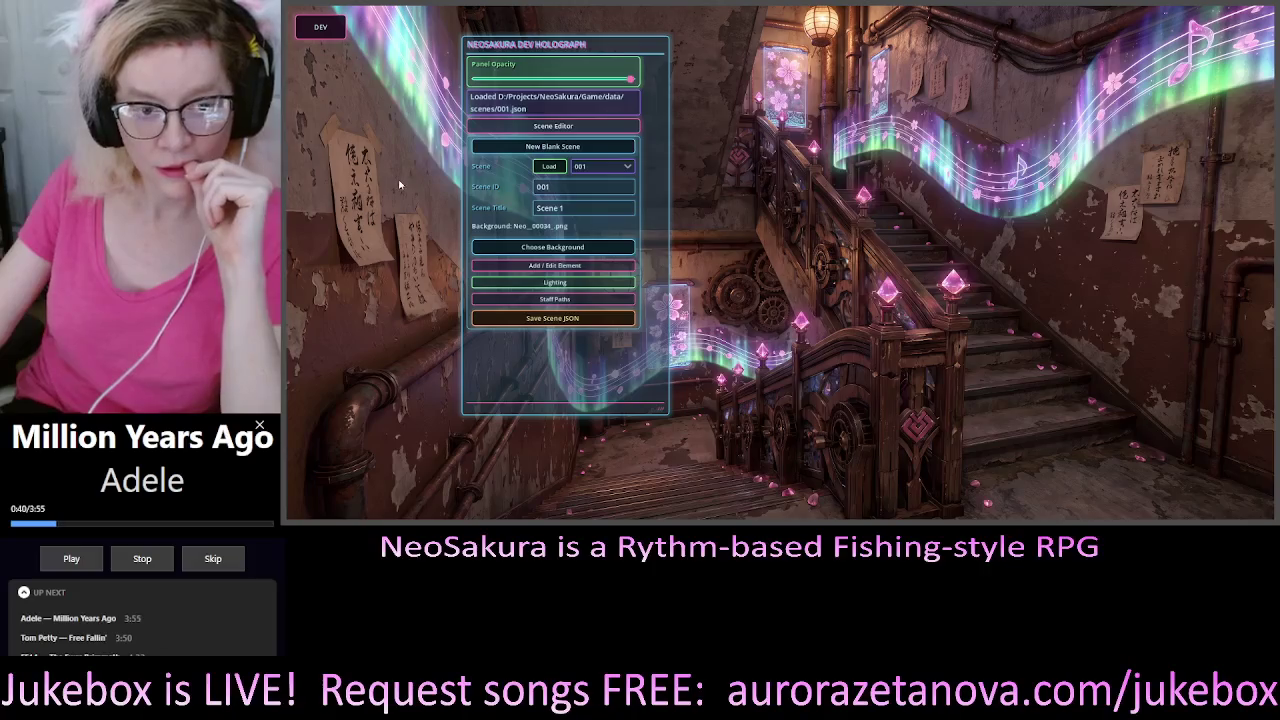
drag(630, 47, 488, 43)
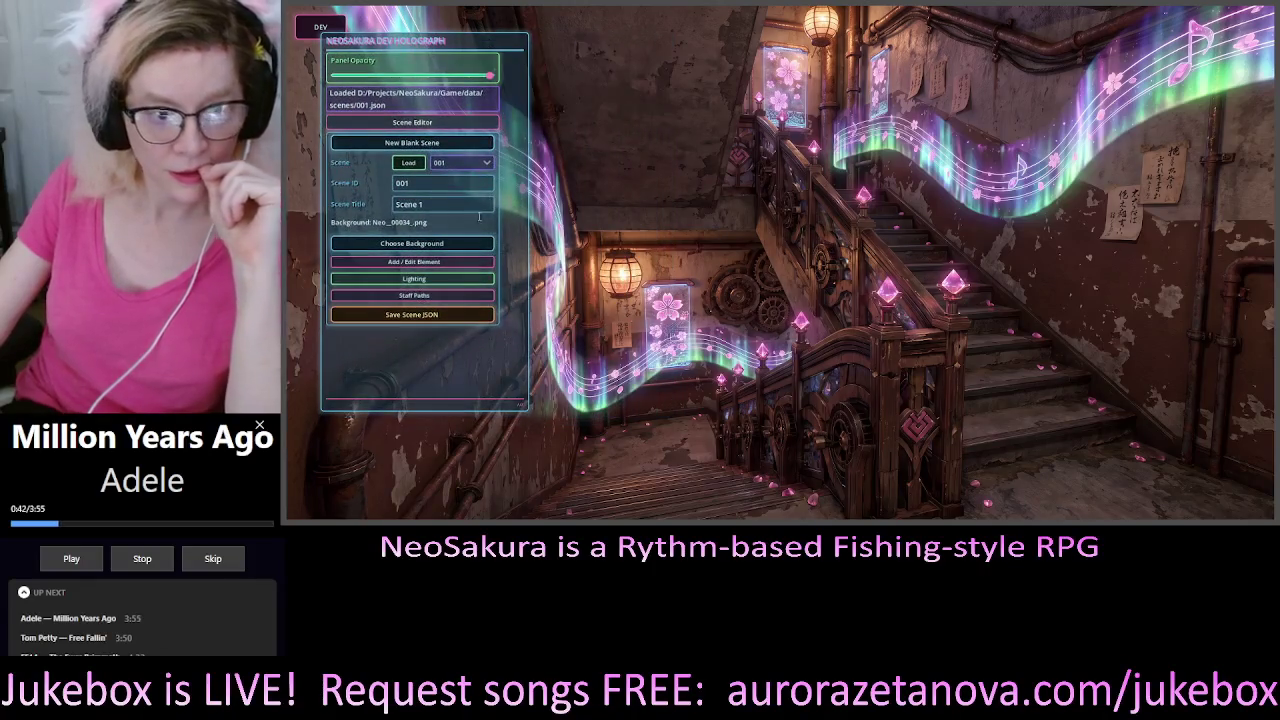
click(438, 263)
Keep GoToScene as the element's click behaviour, edit its ID field, and bring up the image picker
scroll(468, 292, down, 3)
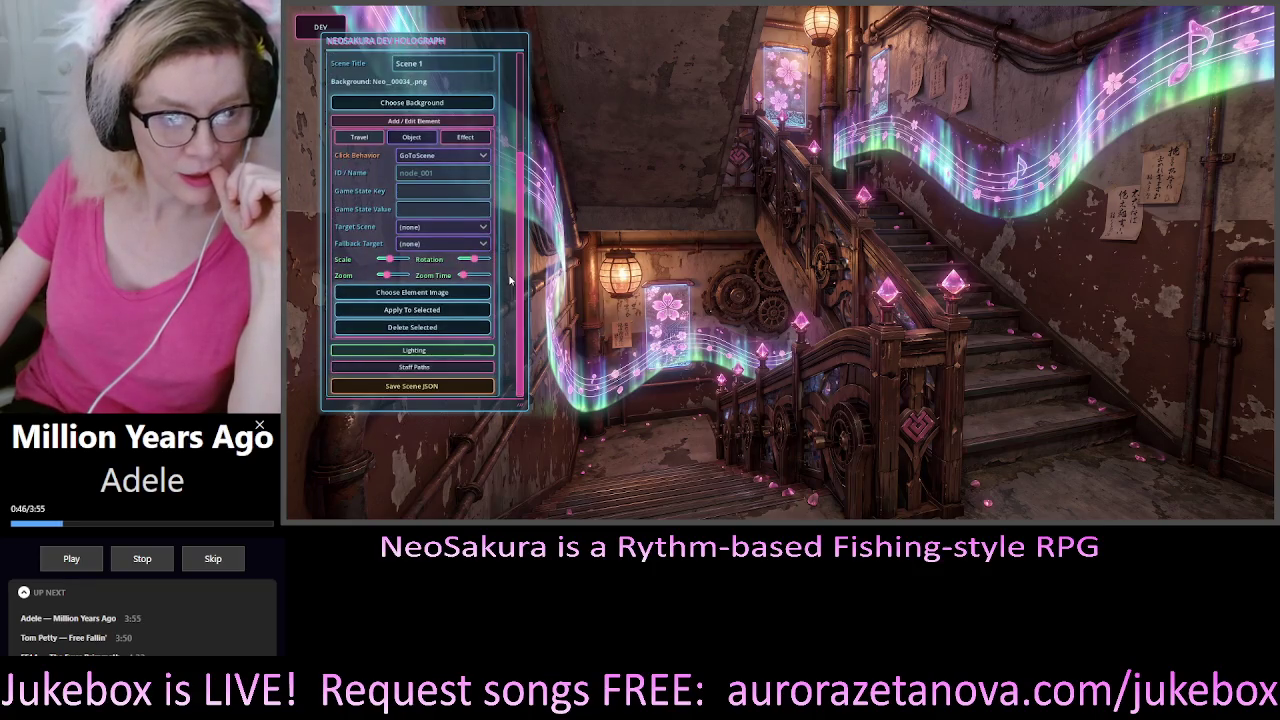
click(437, 155)
click(433, 175)
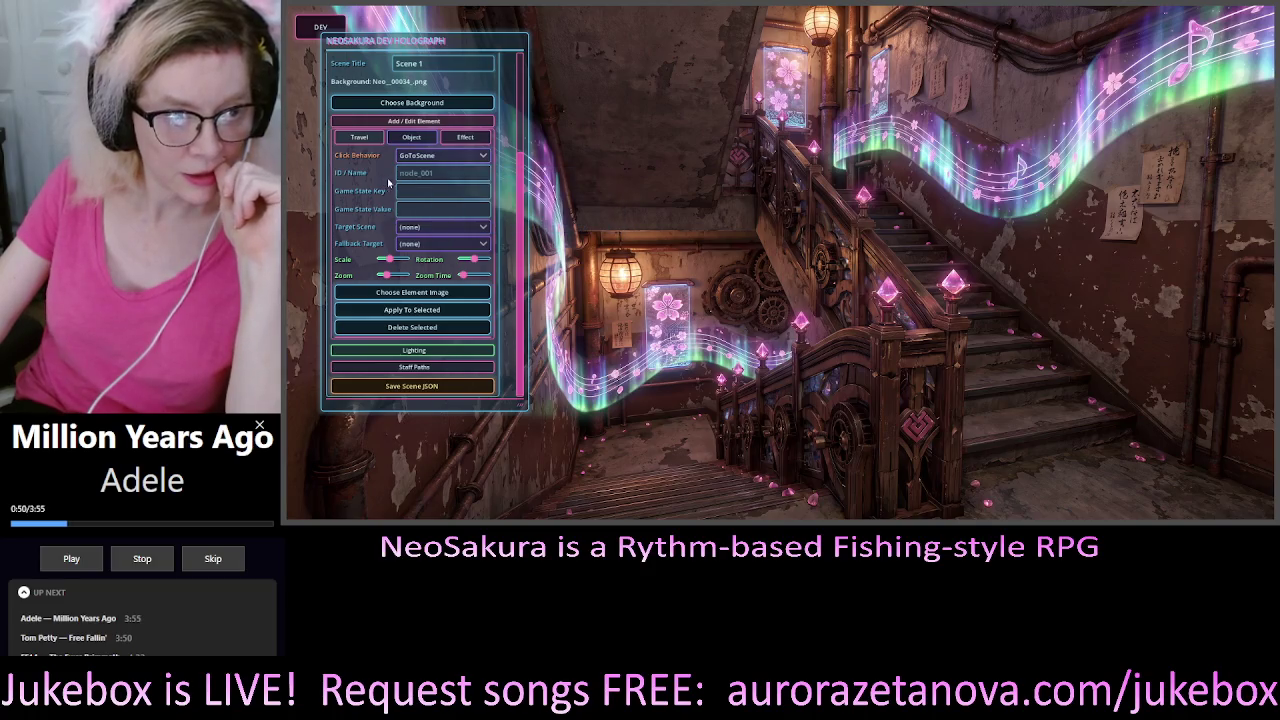
click(466, 171)
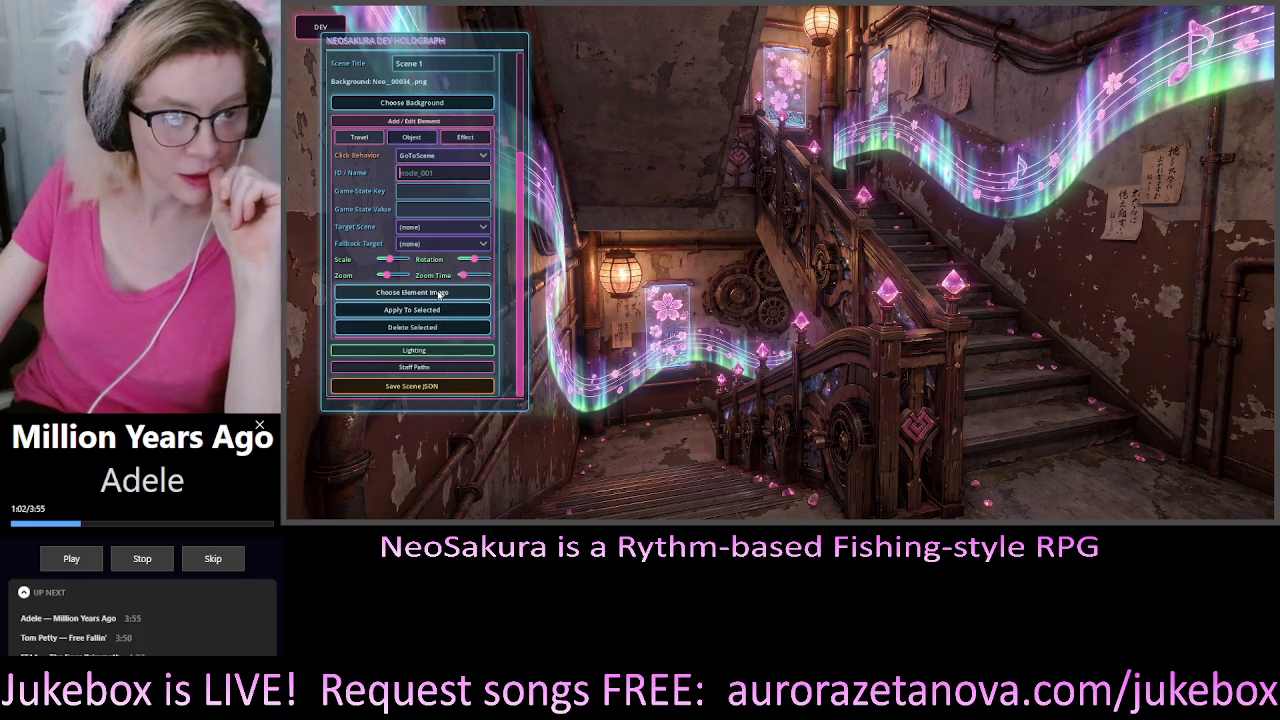
click(437, 291)
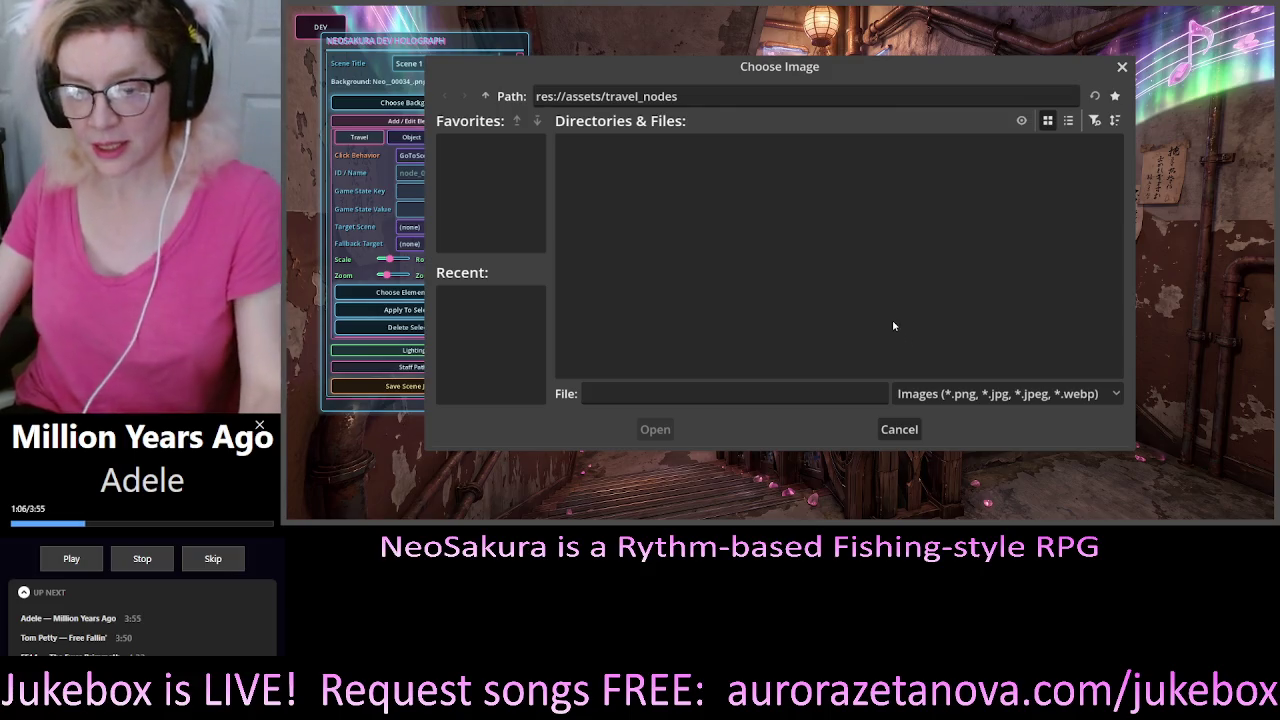
Cancel the Choose Image dialog without selecting a file
click(895, 430)
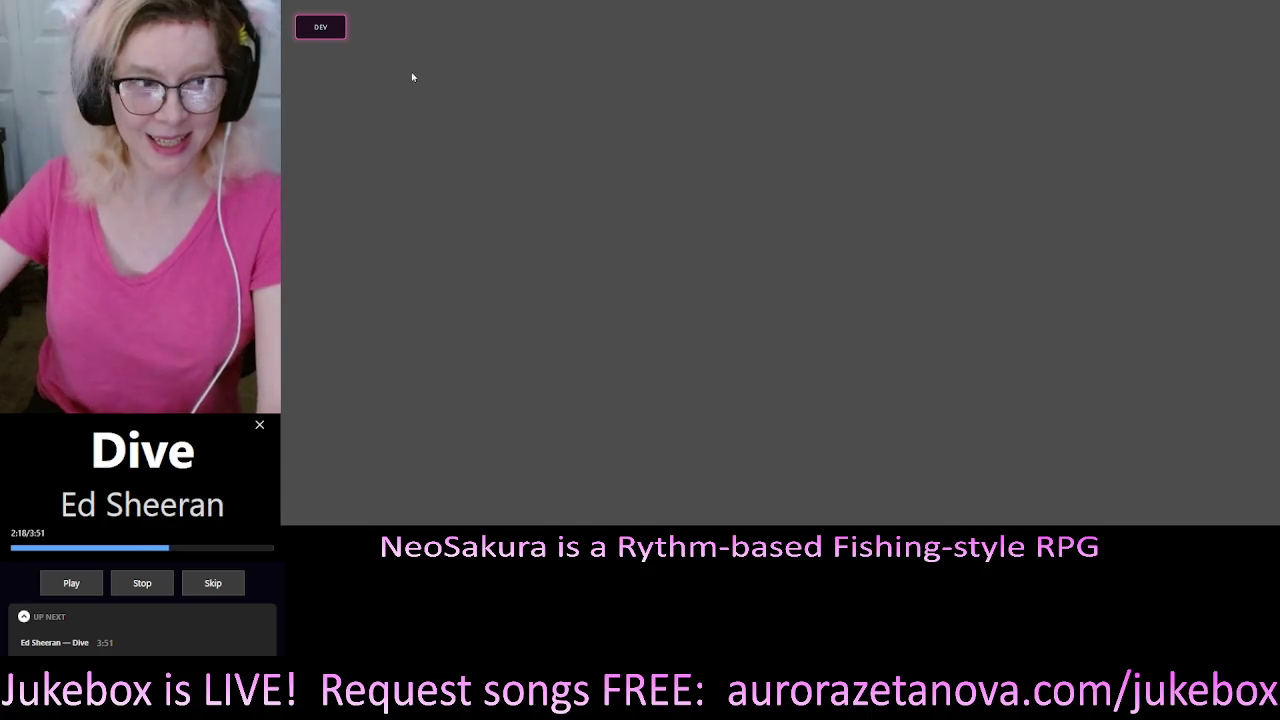
Bring up the Dev Holograph panel in the relaunched game
click(321, 27)
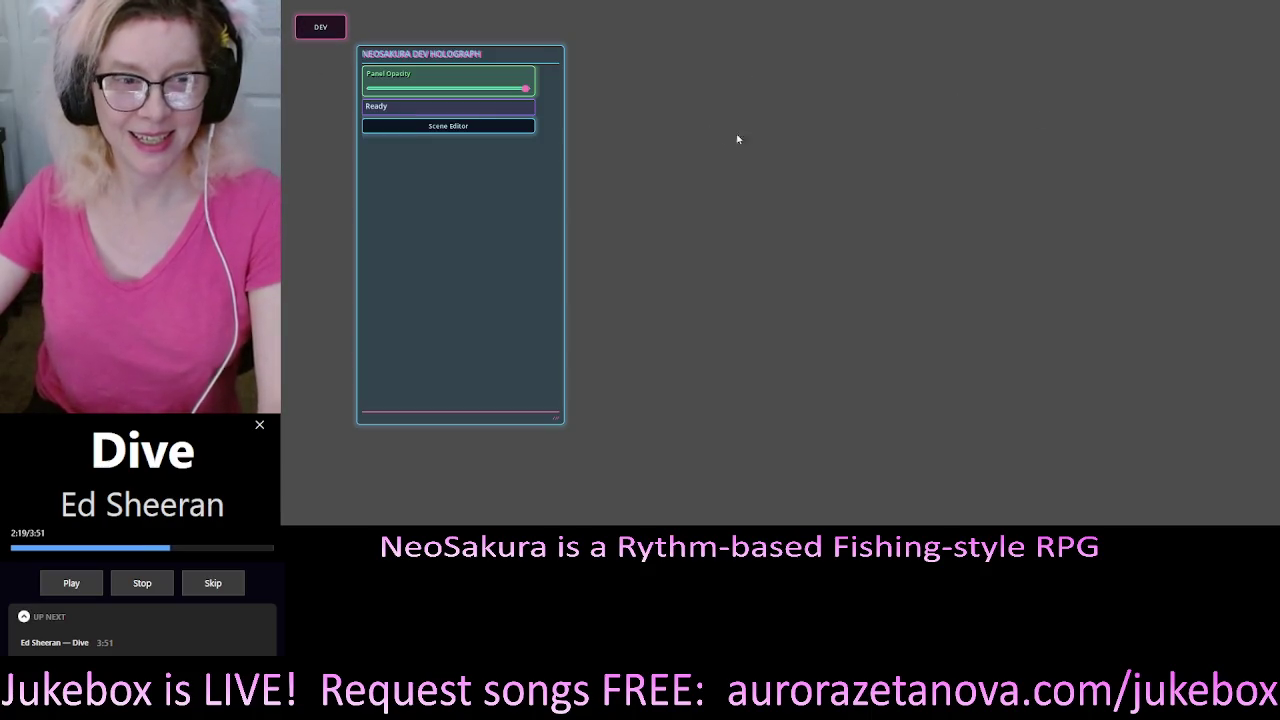
Reload scene 001 in the Scene Editor and expand the Add / Edit Element controls
click(448, 130)
click(448, 128)
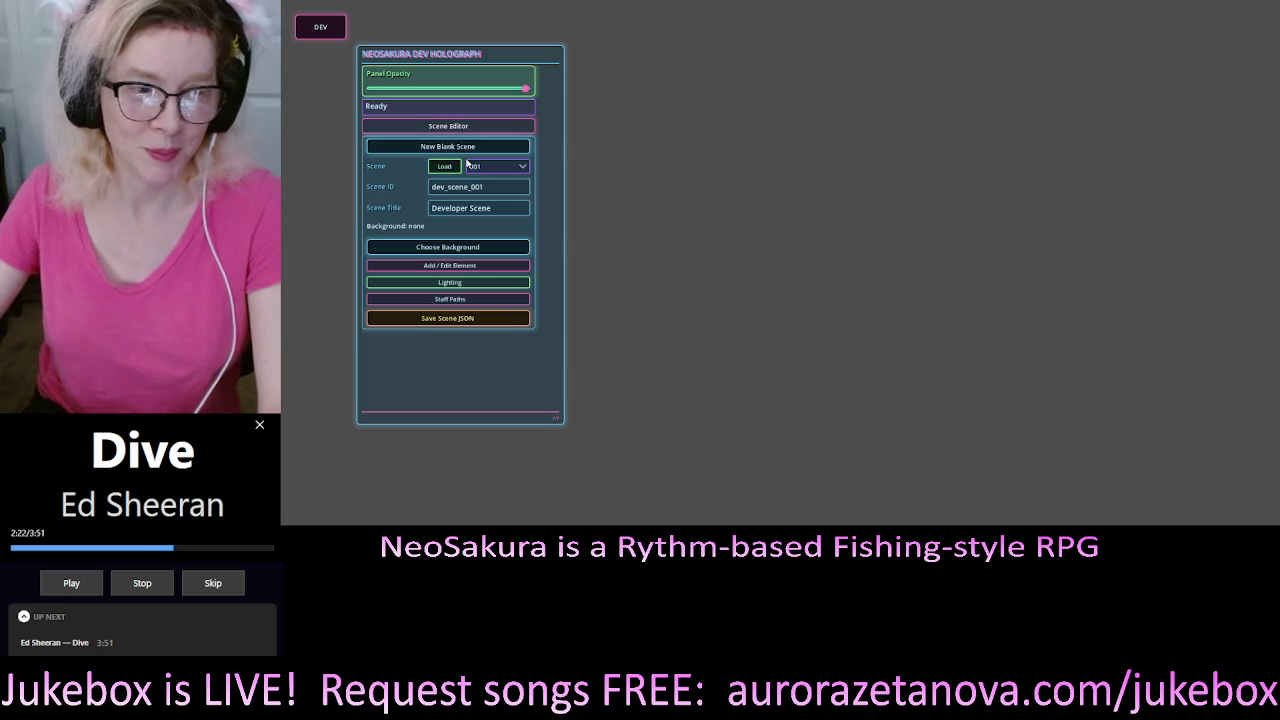
click(450, 168)
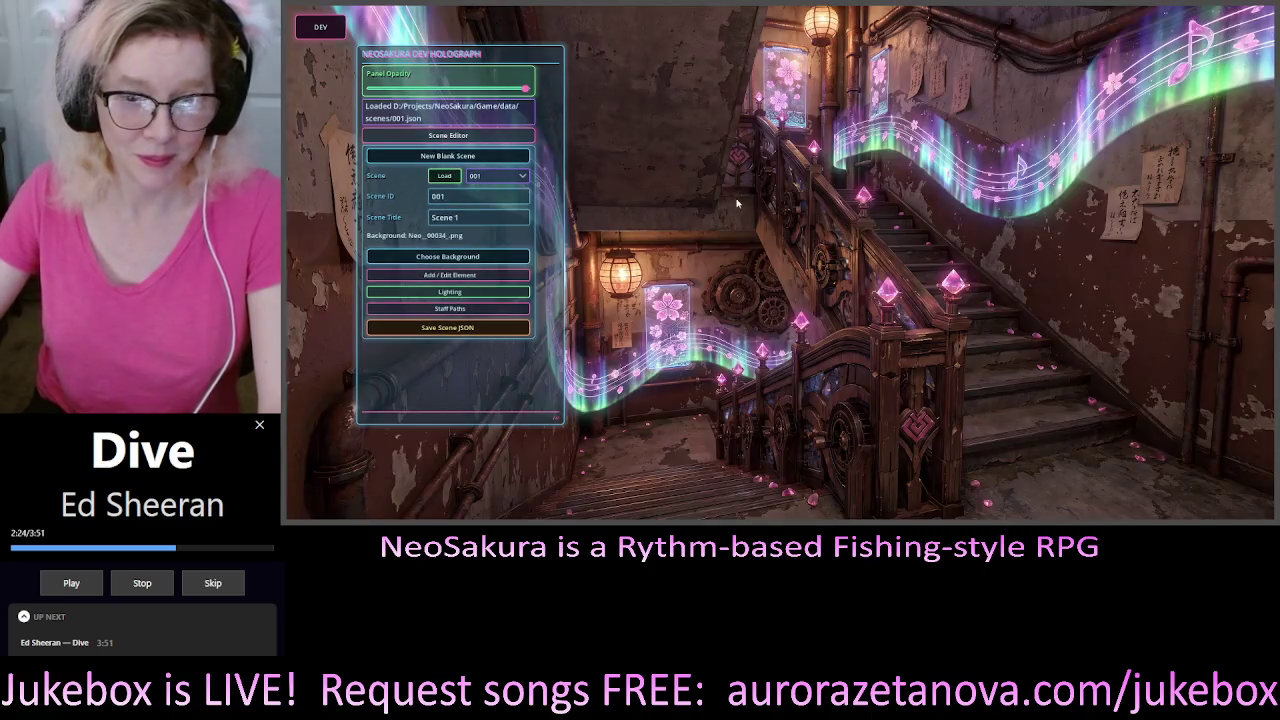
click(449, 274)
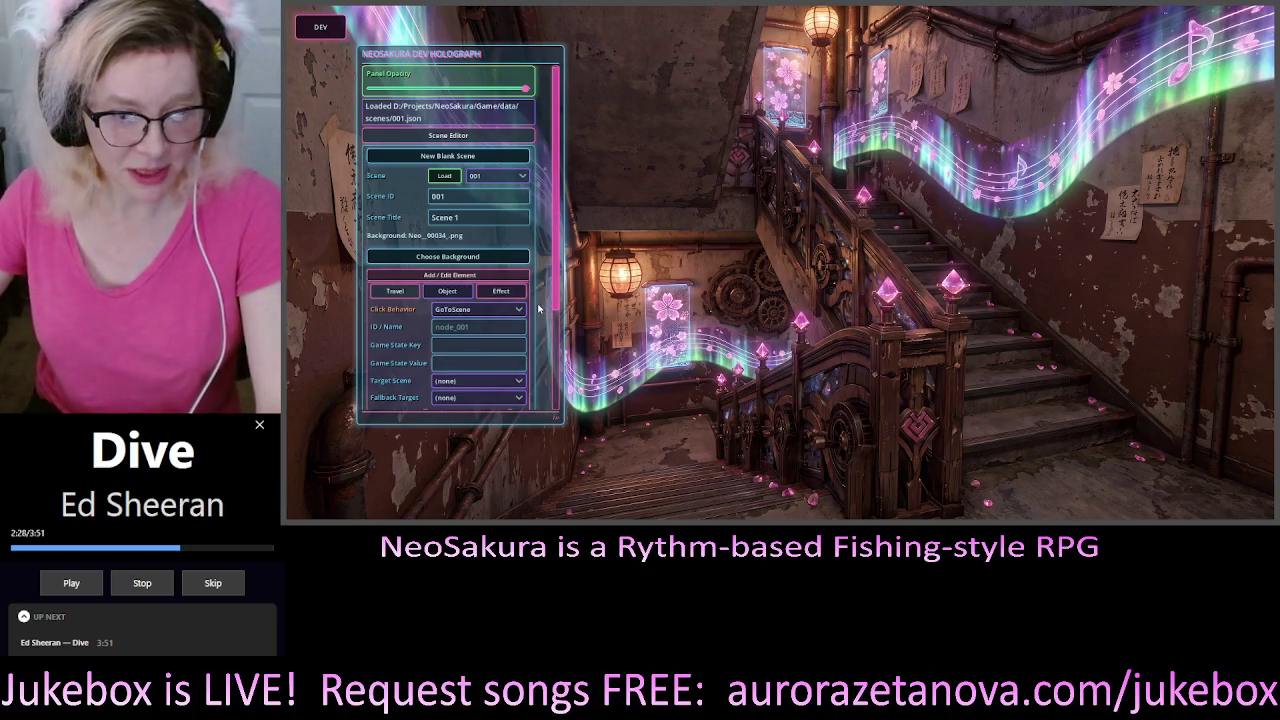
scroll(540, 310, down, 3)
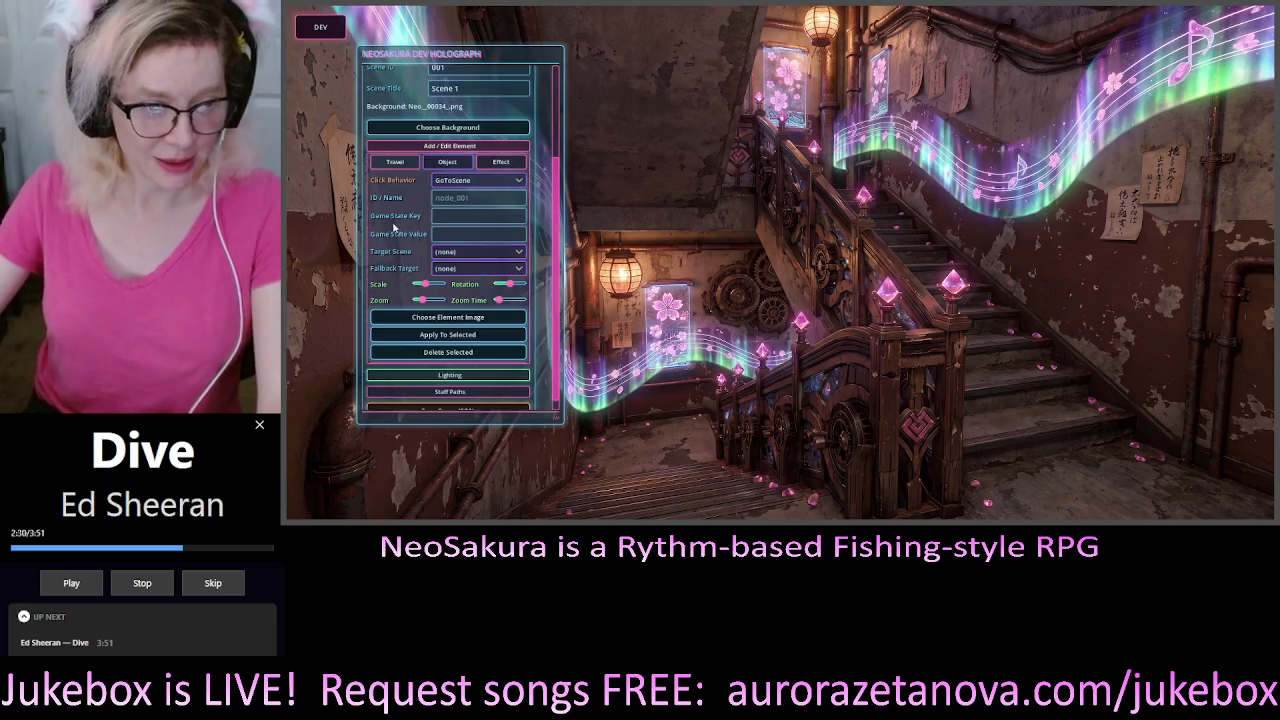
Use Cog.png as the new element's image, enlarge it, and lengthen its zoom time slightly
click(466, 317)
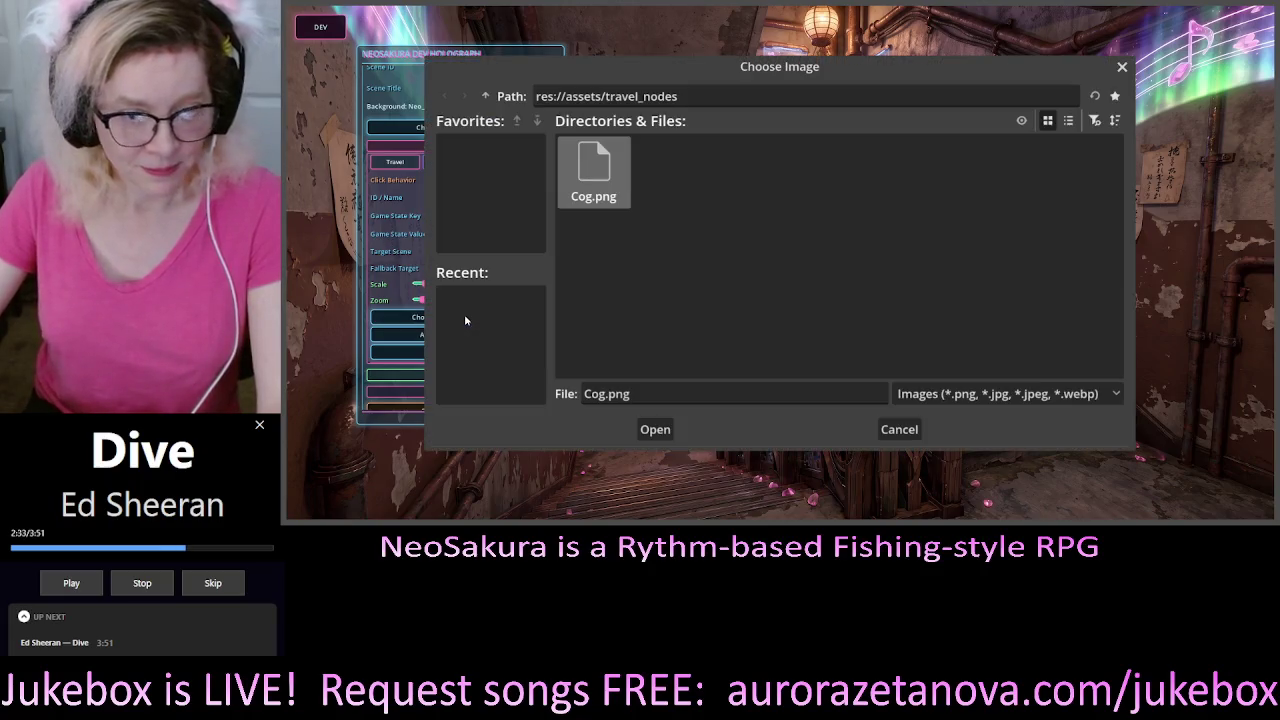
double_click(593, 174)
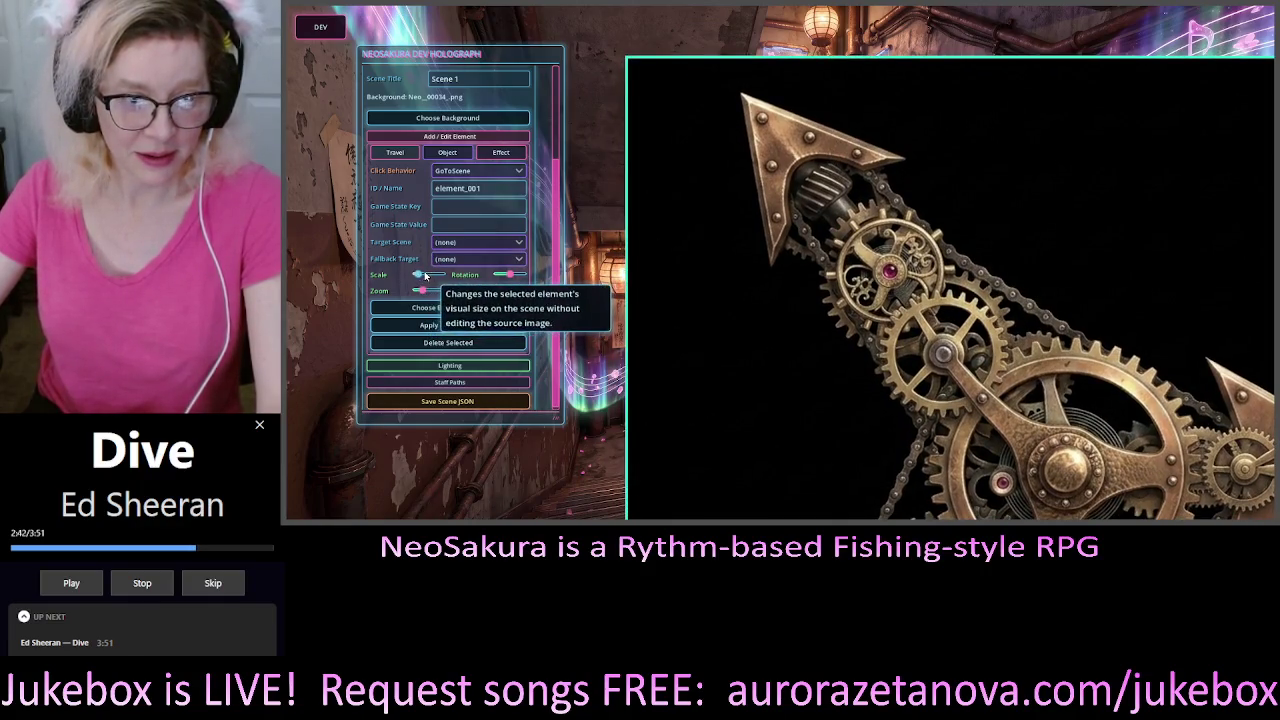
drag(423, 281, 516, 274)
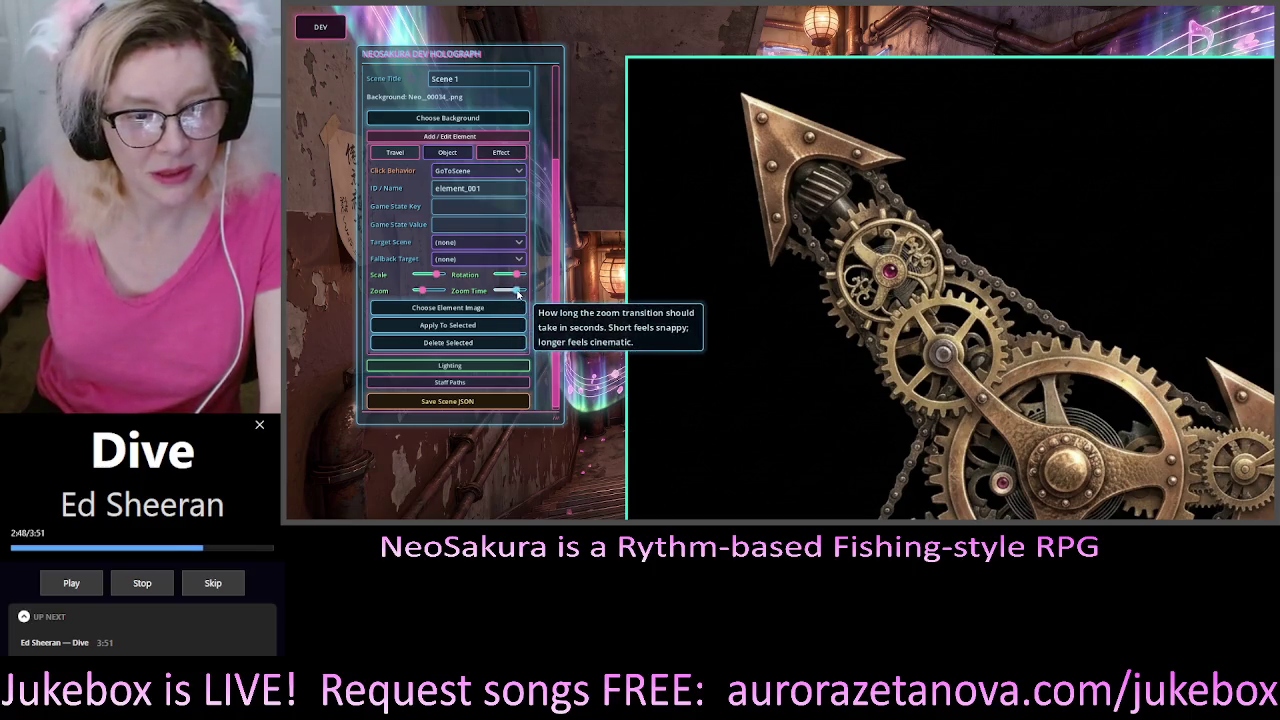
drag(517, 293, 505, 291)
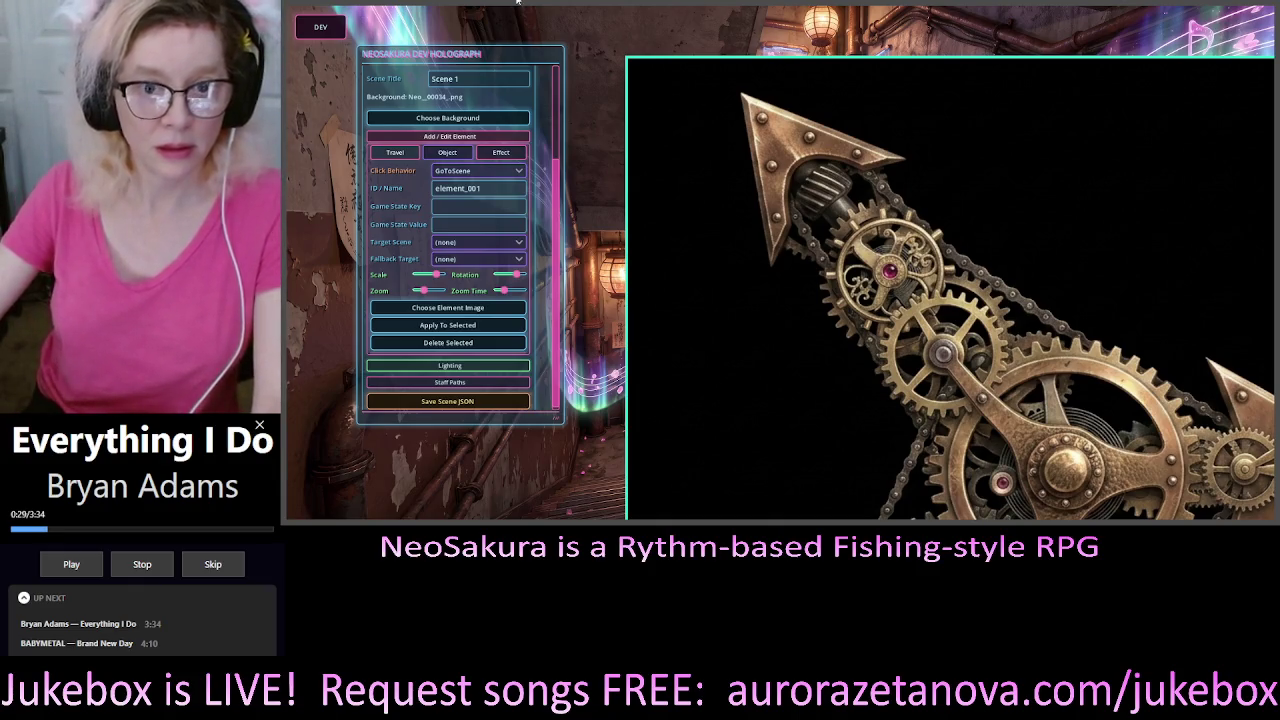
Leave fullscreen with F11 and set the gear element's target scene to 002
key(F11)
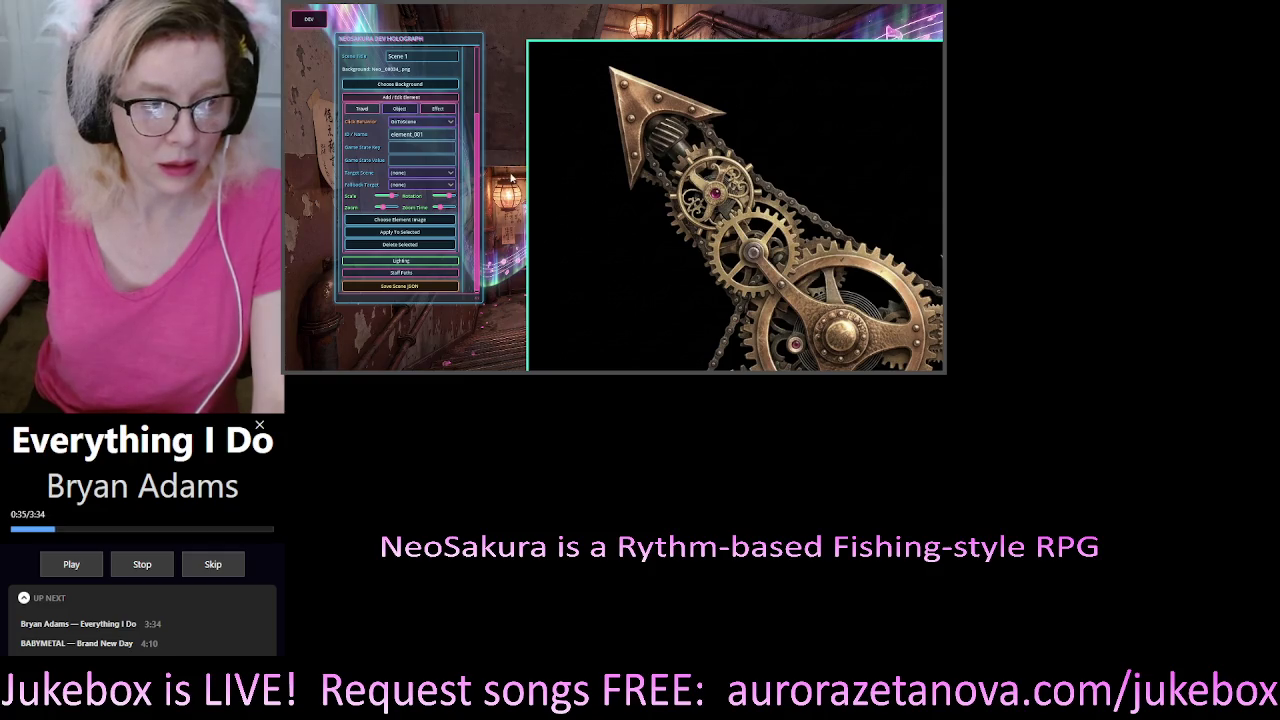
click(422, 174)
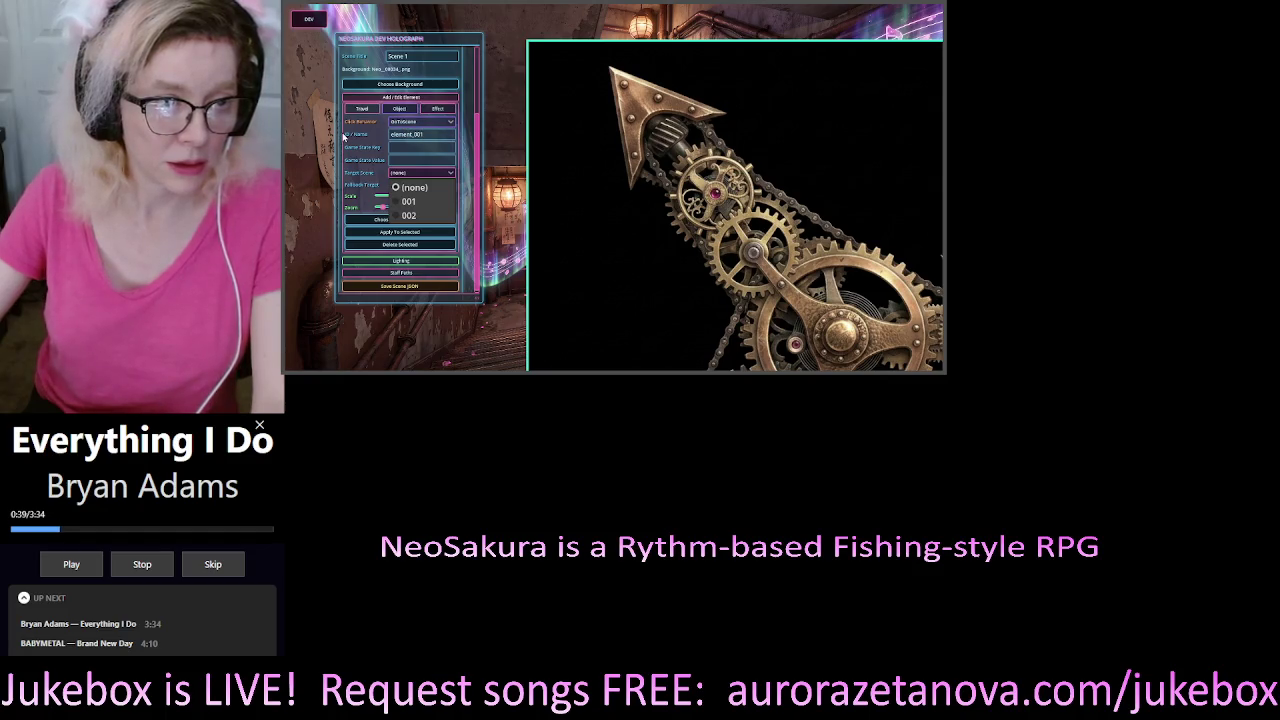
mouse_move(352, 139)
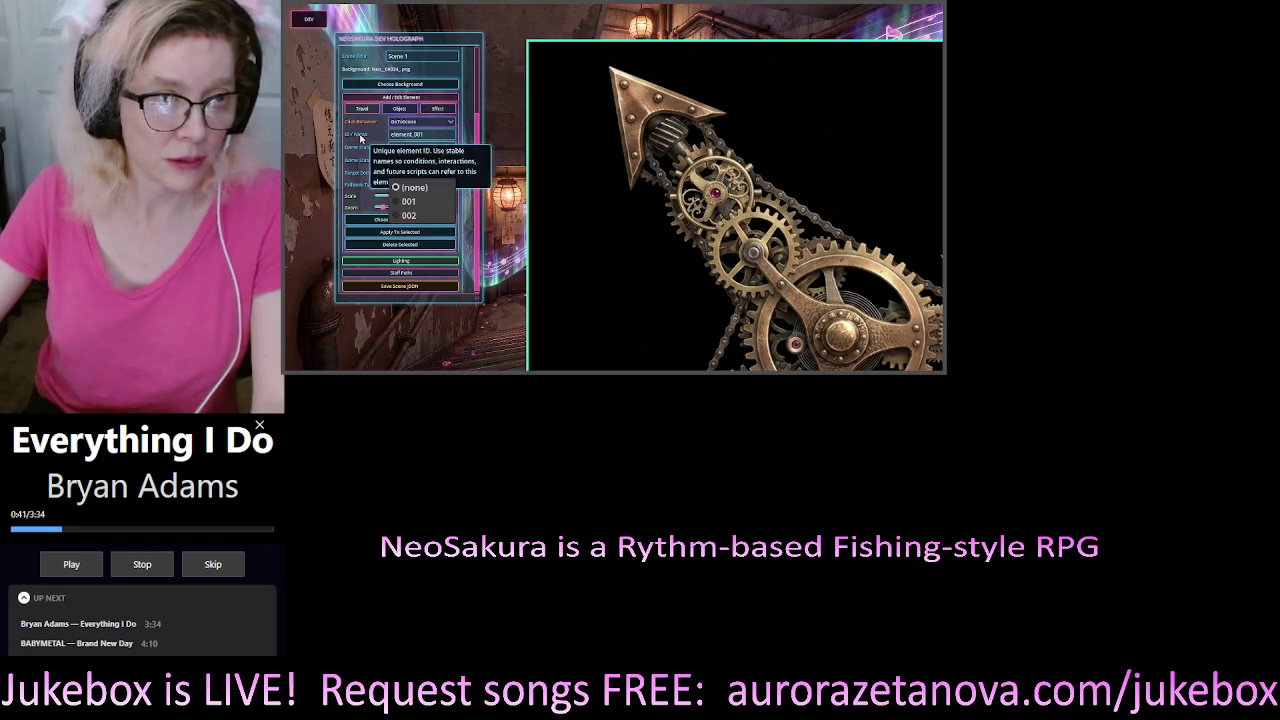
click(406, 216)
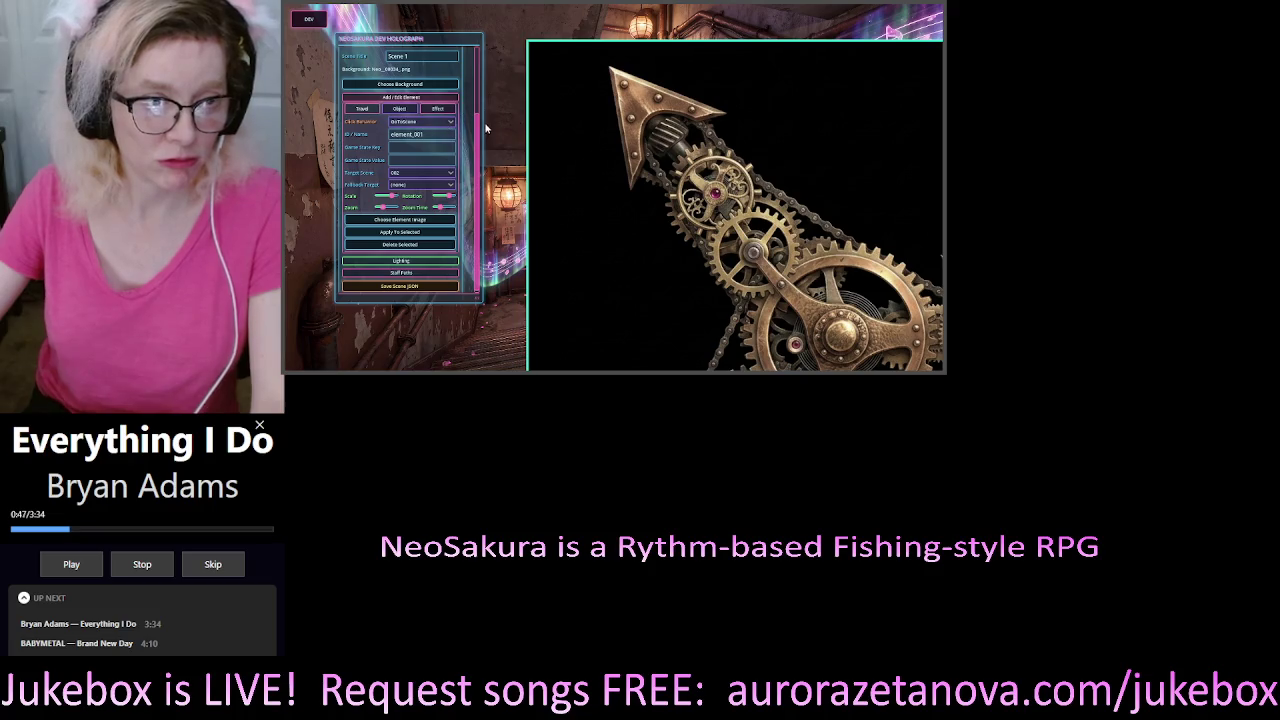
scroll(480, 128, up, 1)
scroll(480, 128, up, 2)
scroll(415, 172, down, 3)
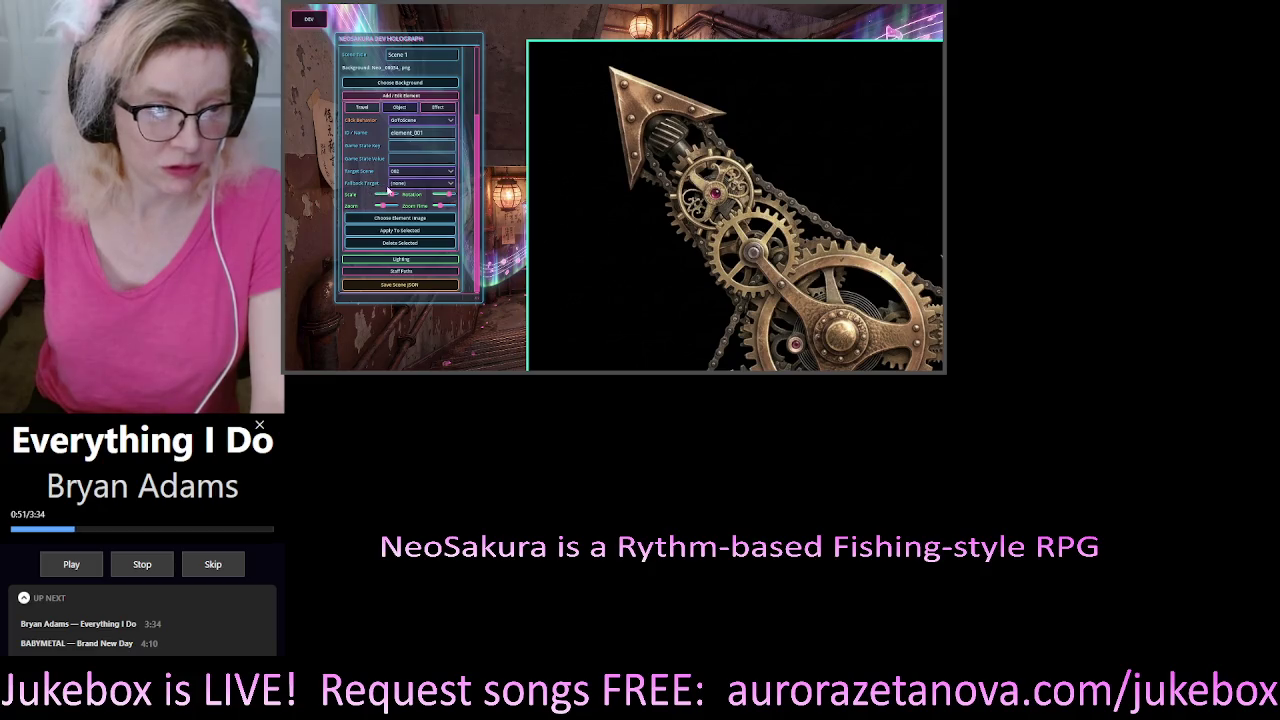
Apply the edited settings to the selected gear element and restore the game window
click(403, 231)
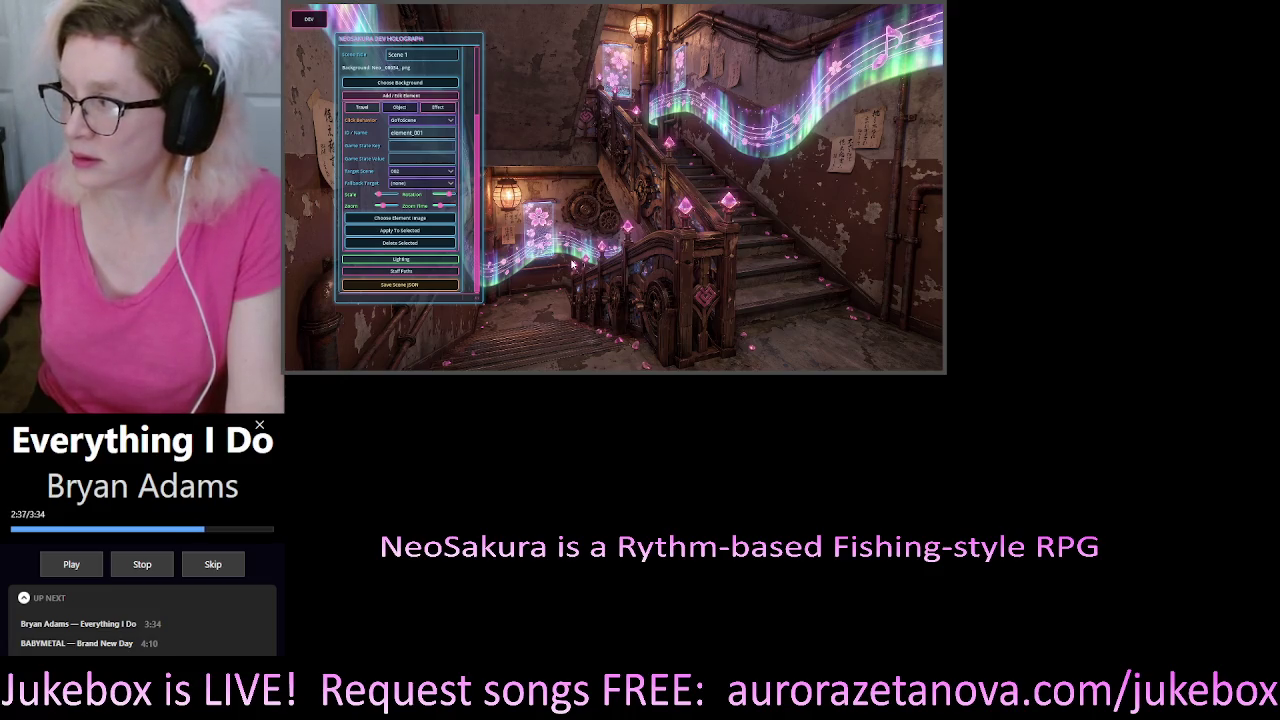
click(910, 15)
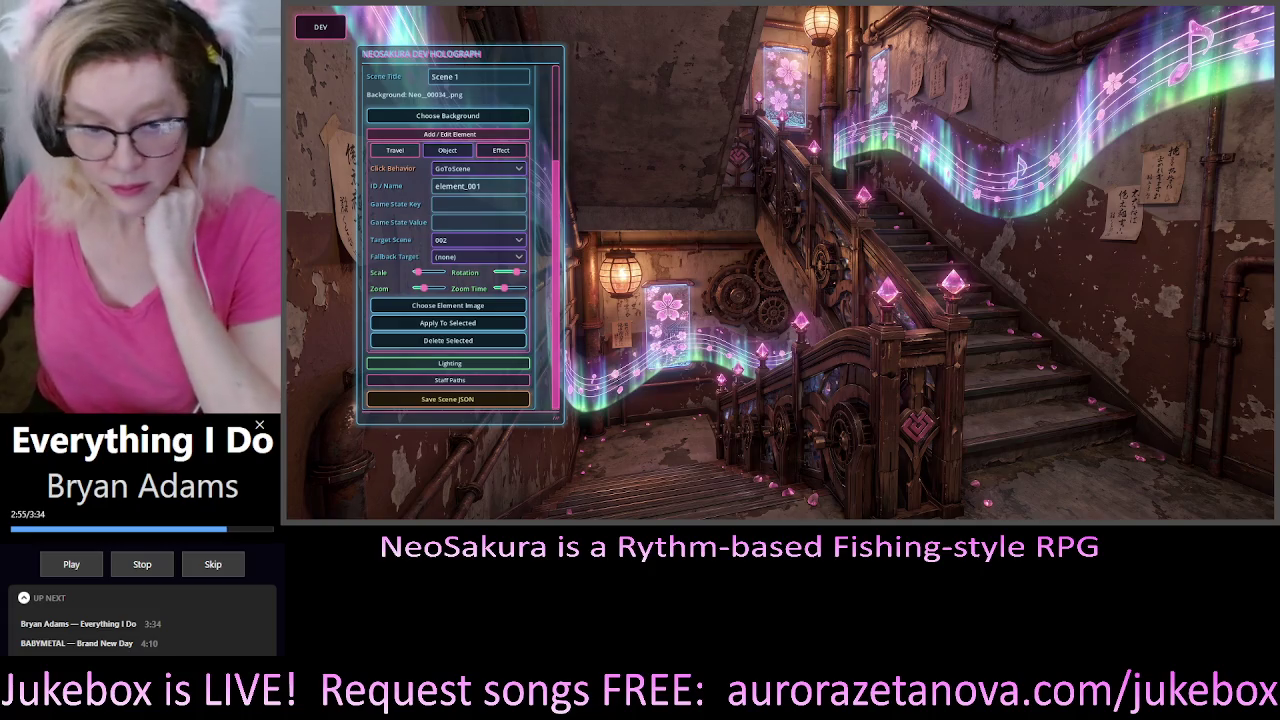
Scroll the Dev Holograph panel back up
scroll(555, 175, up, 3)
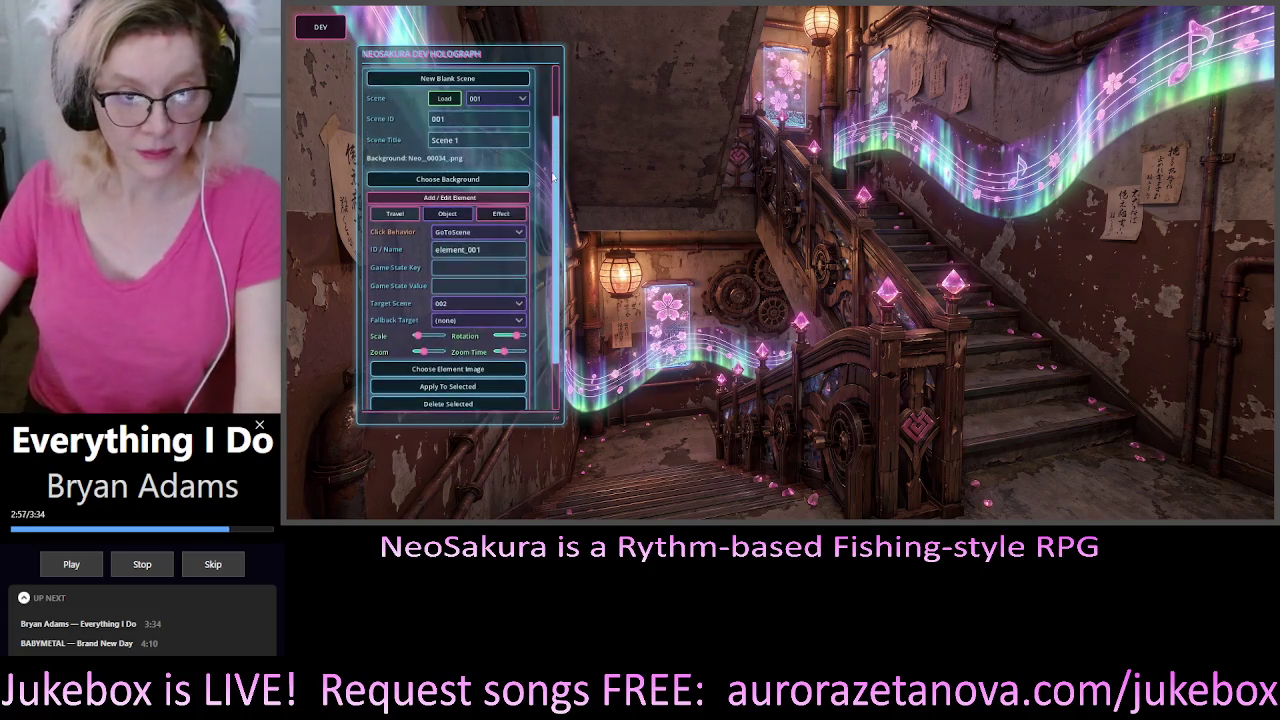
Scroll down through the Dev Holograph panel
scroll(556, 176, down, 3)
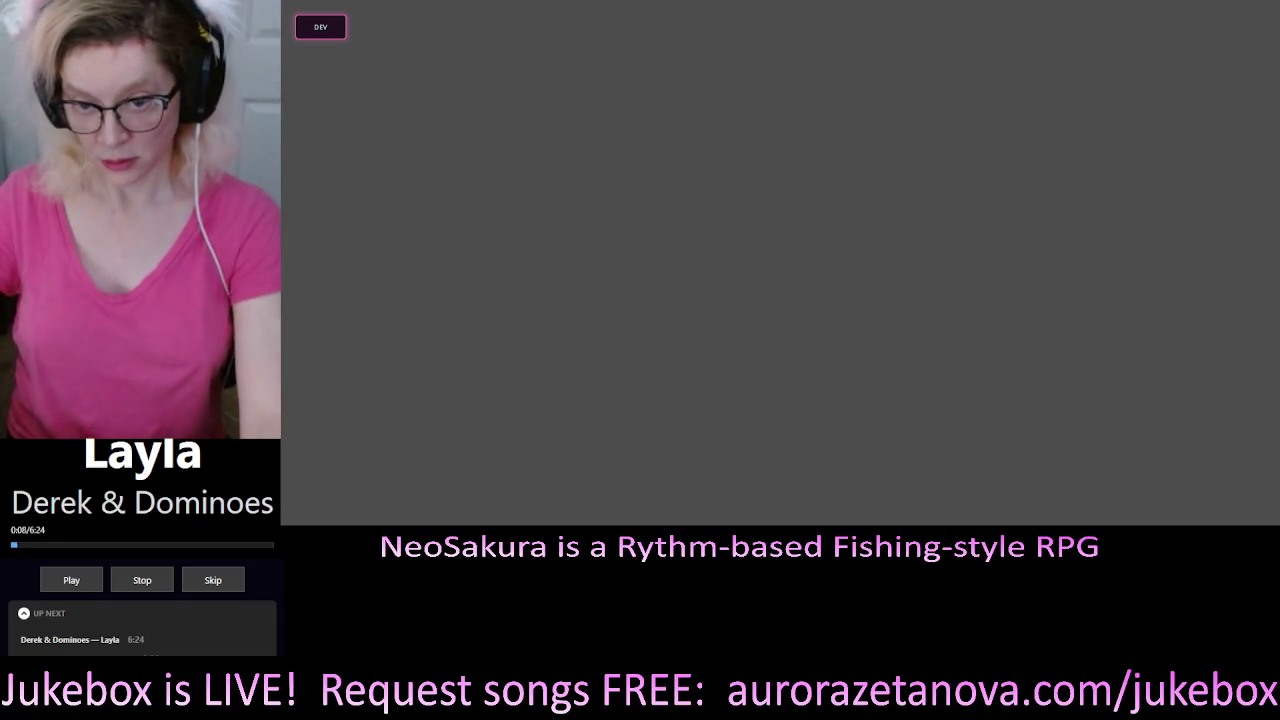
click(320, 27)
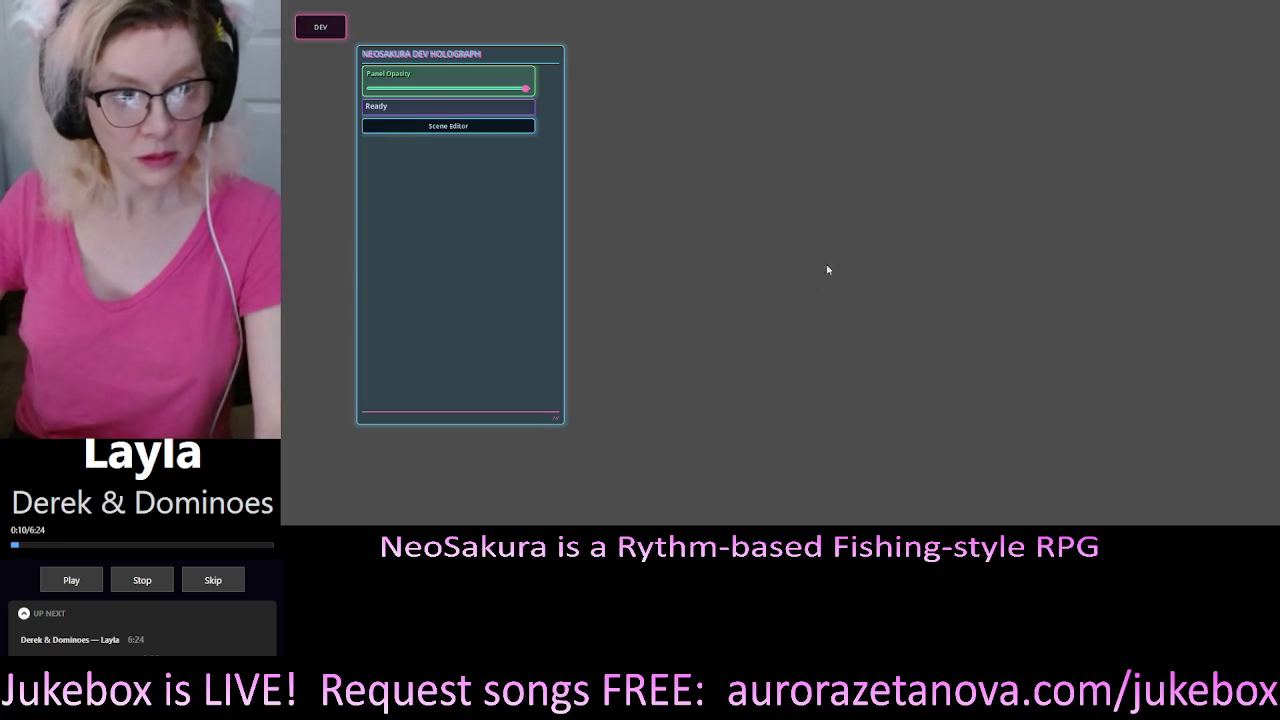
click(466, 127)
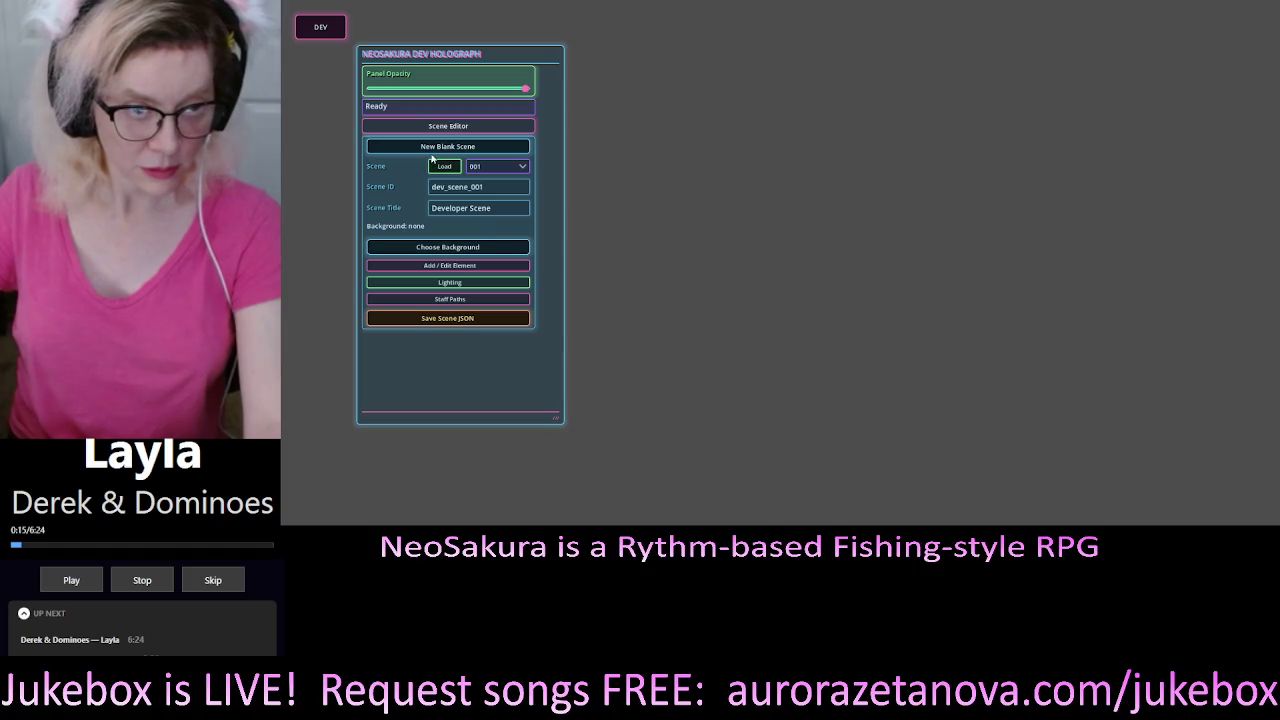
click(444, 166)
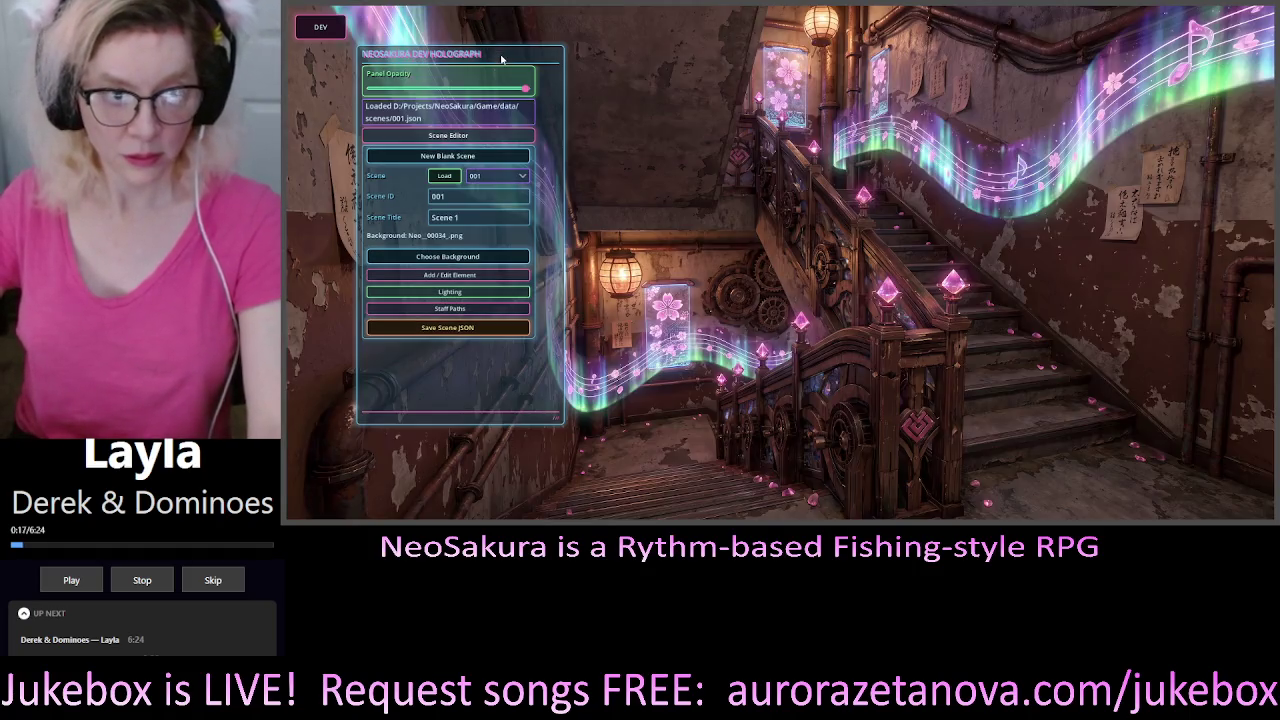
drag(535, 63, 488, 100)
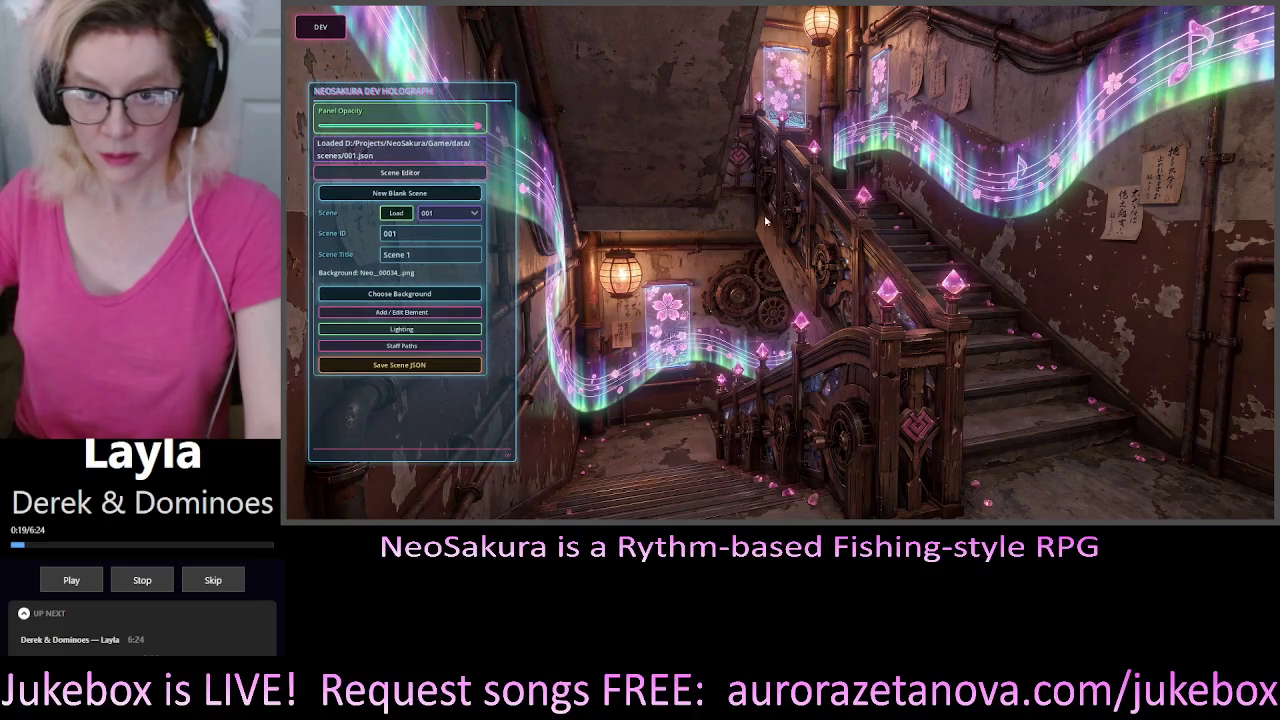
click(426, 313)
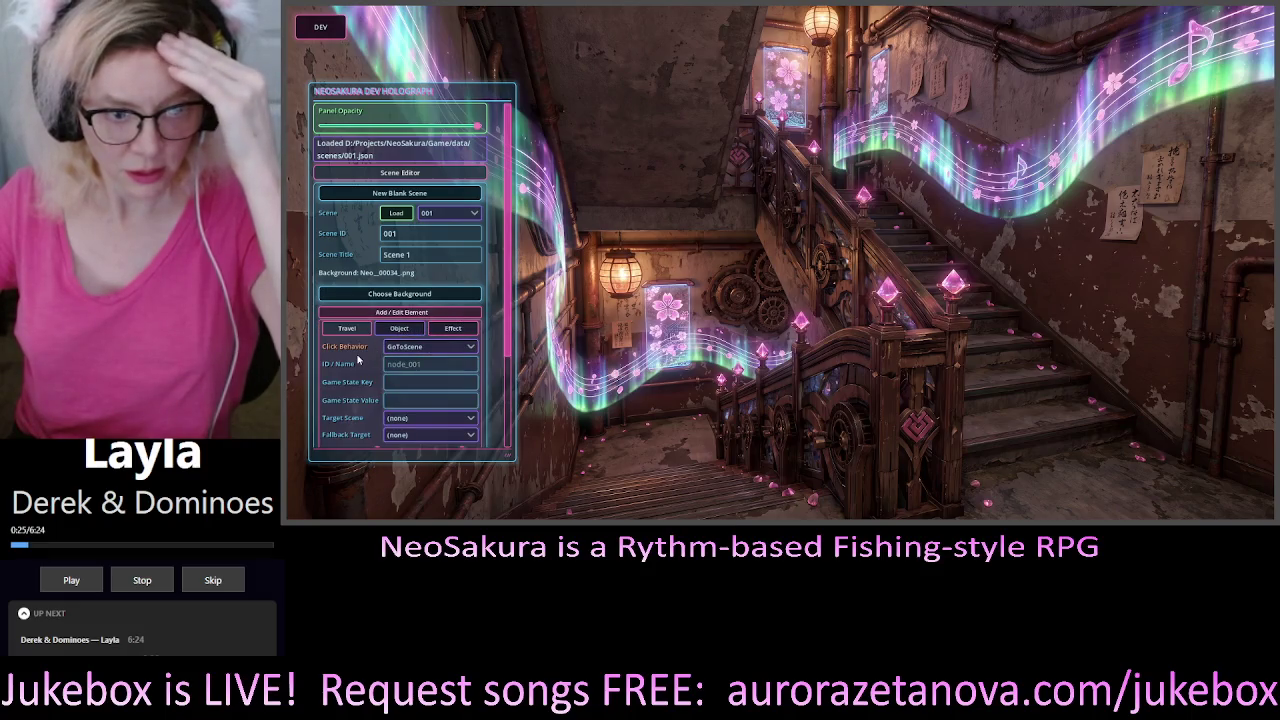
scroll(360, 355, down, 3)
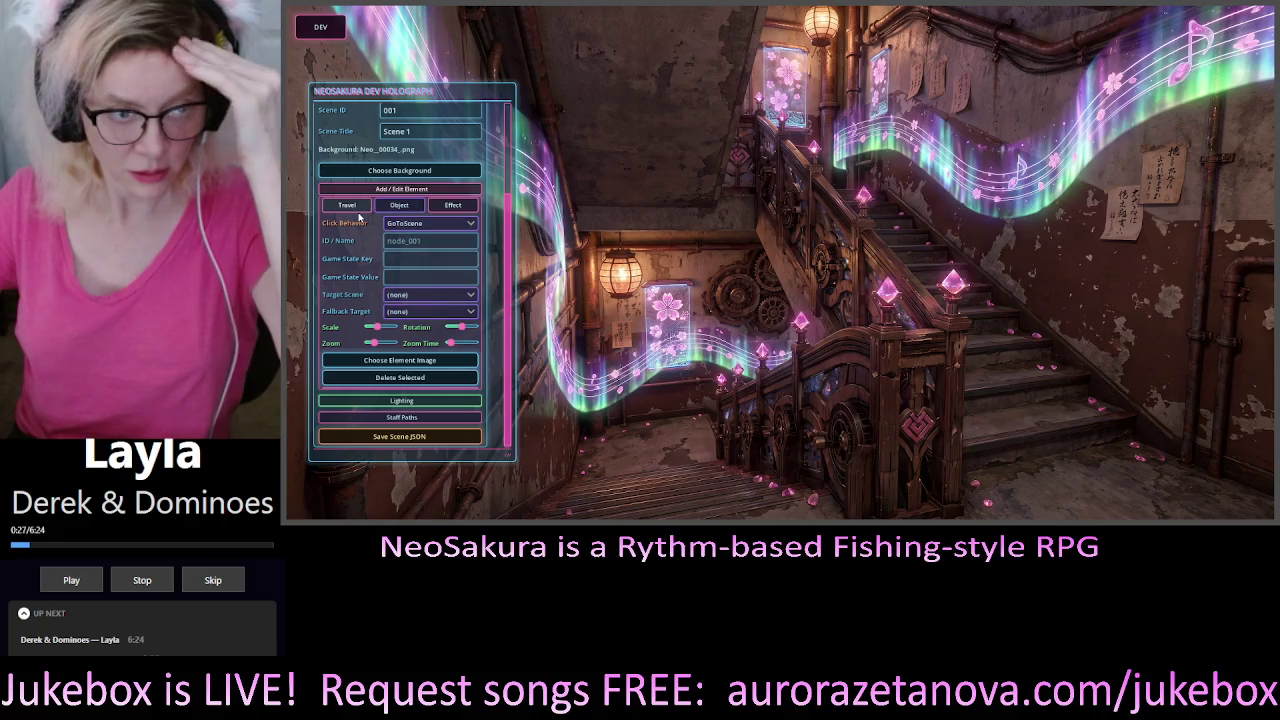
click(421, 226)
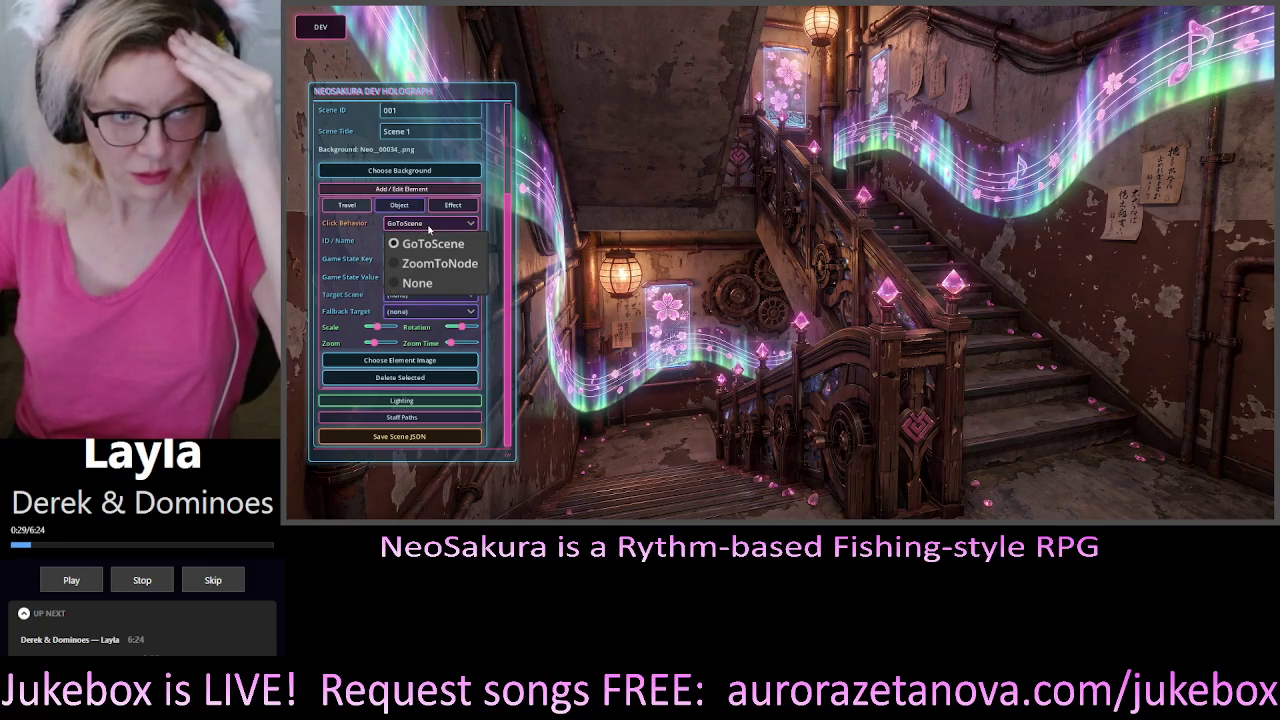
click(398, 241)
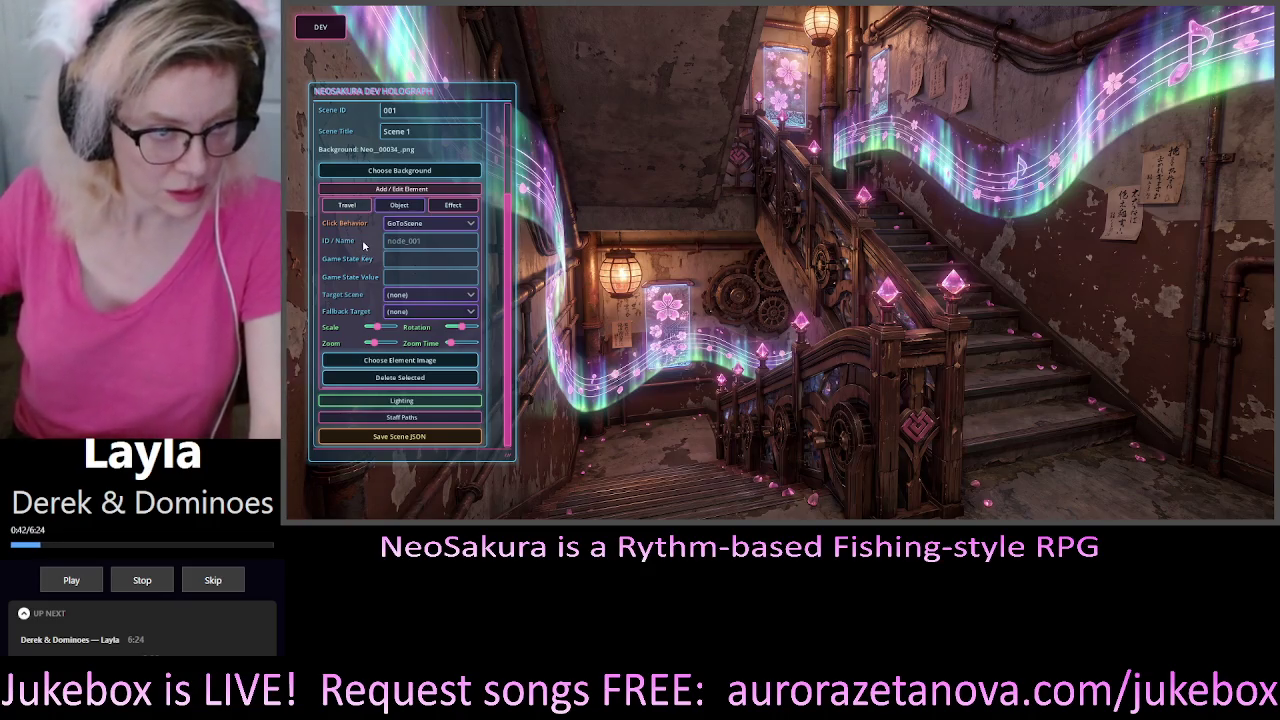
mouse_move(361, 246)
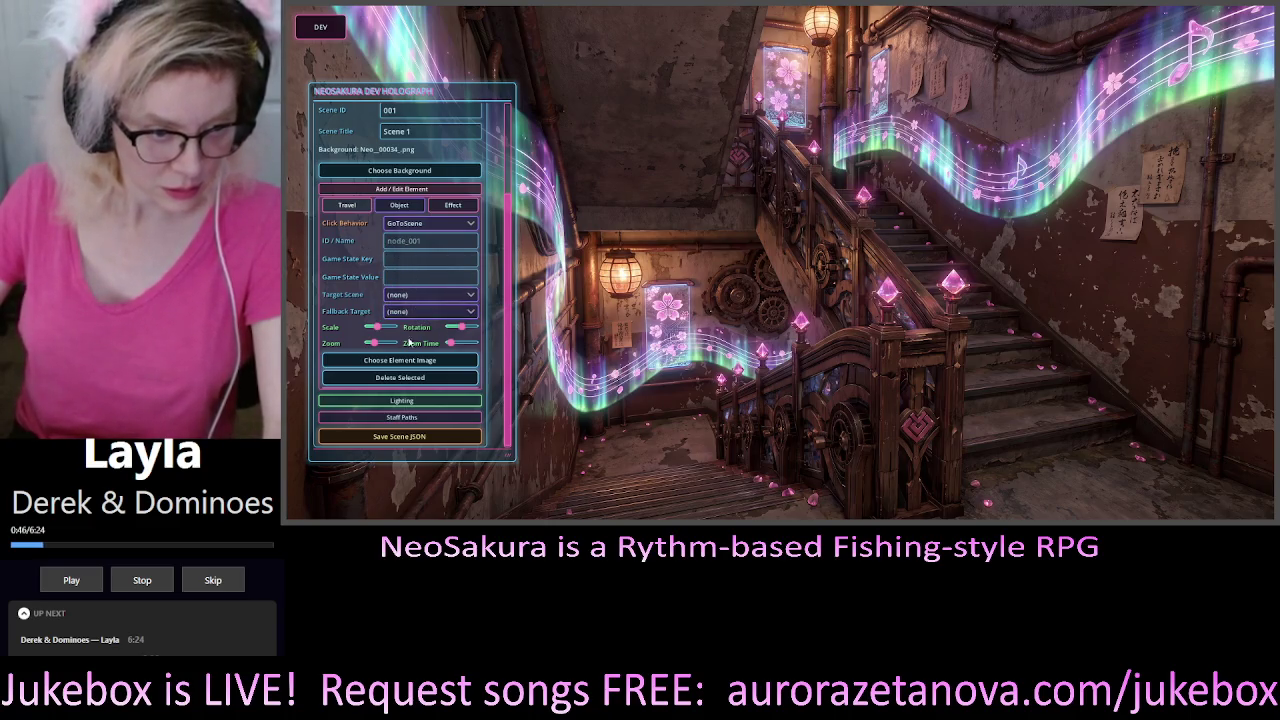
click(400, 360)
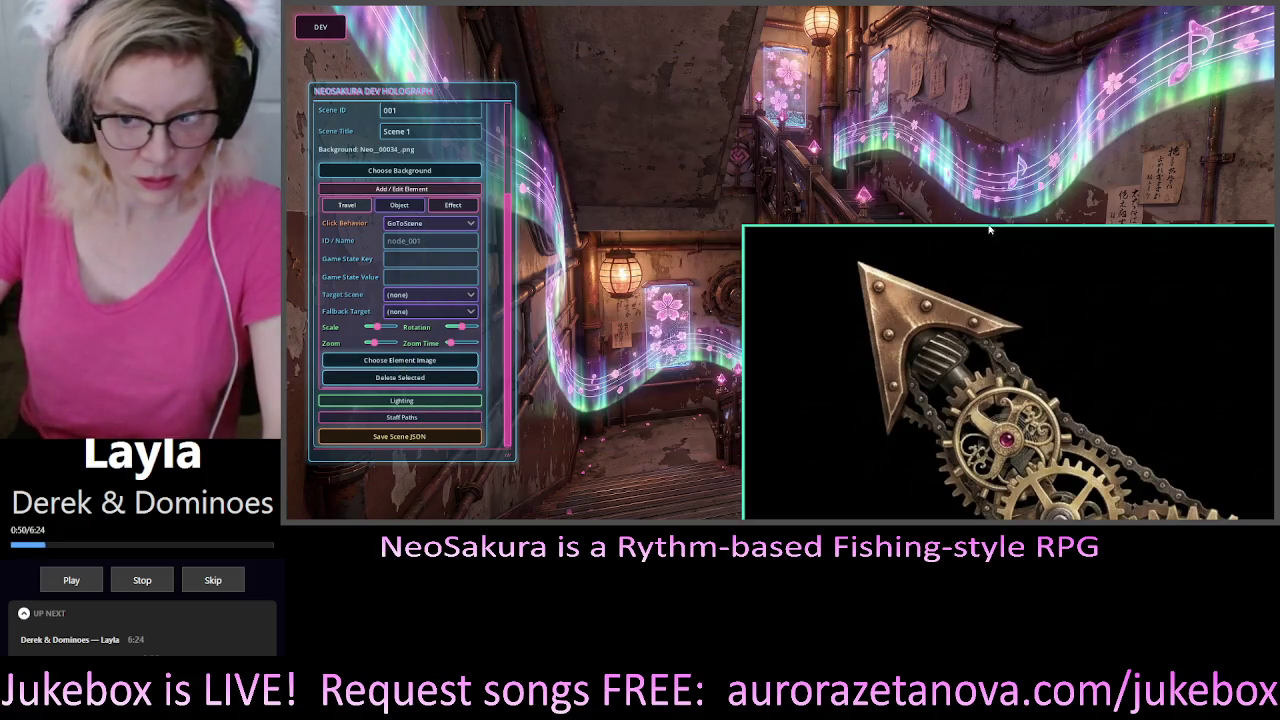
Load Cog.png as the element image, shrink it, move it to the top centre, and rotate it
double_click(600, 187)
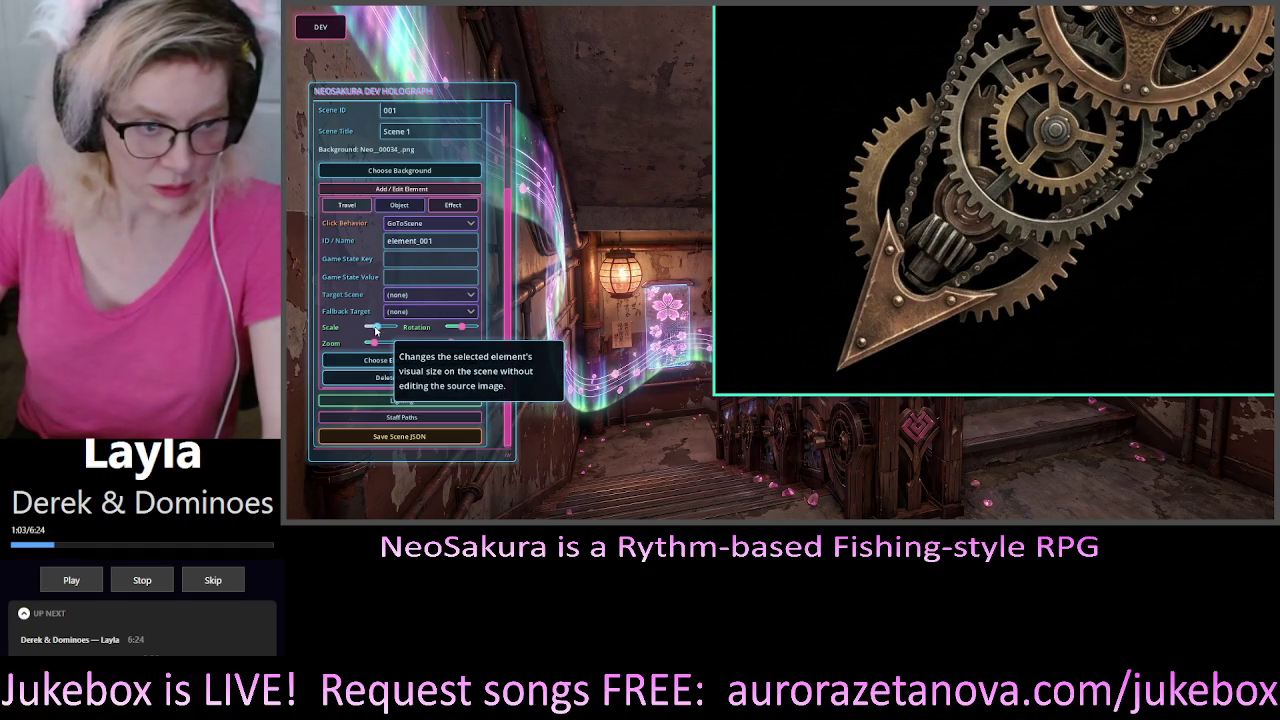
drag(377, 331, 373, 328)
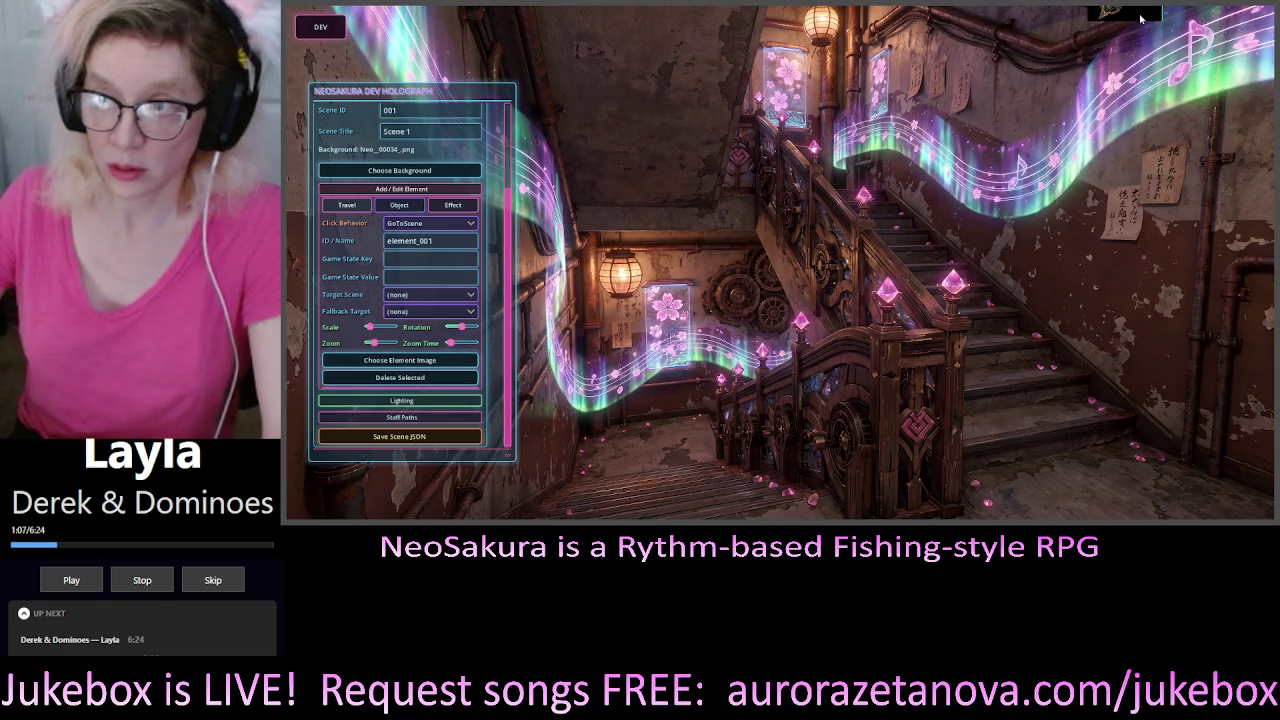
mouse_move(1140, 18)
mouse_down()
mouse_move(512, 422)
mouse_move(658, 296)
mouse_up()
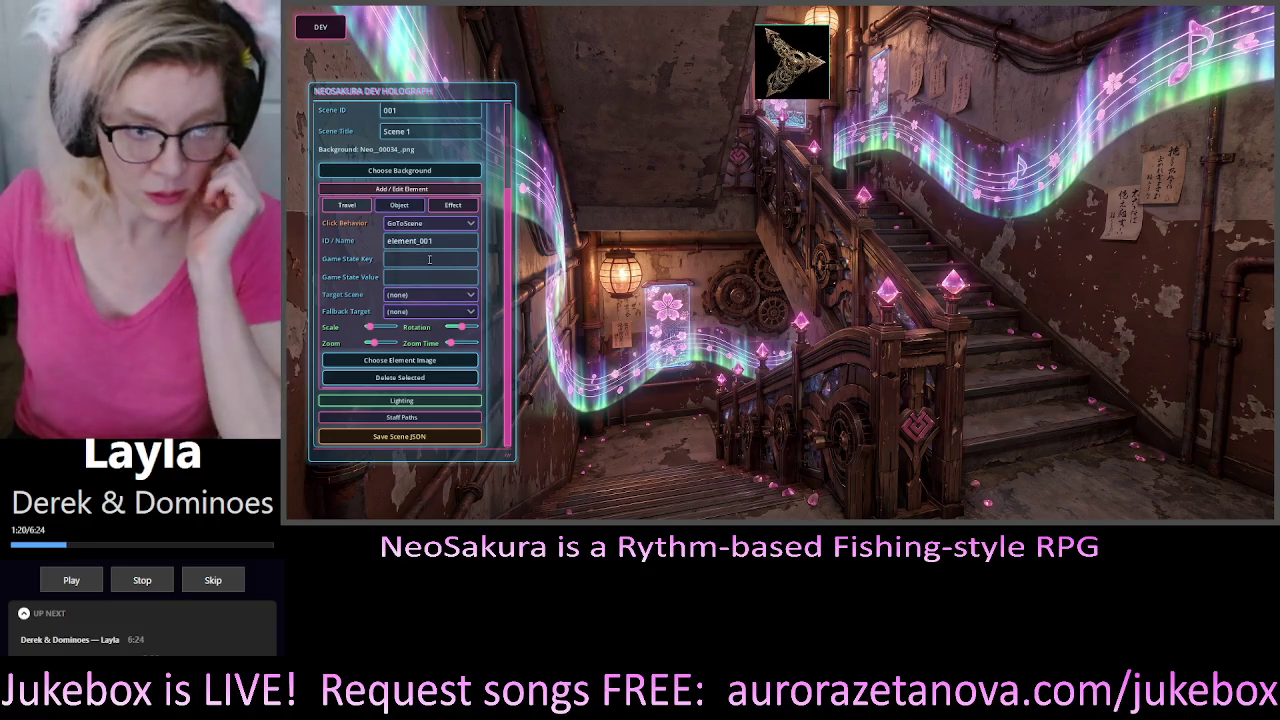
drag(461, 327, 445, 330)
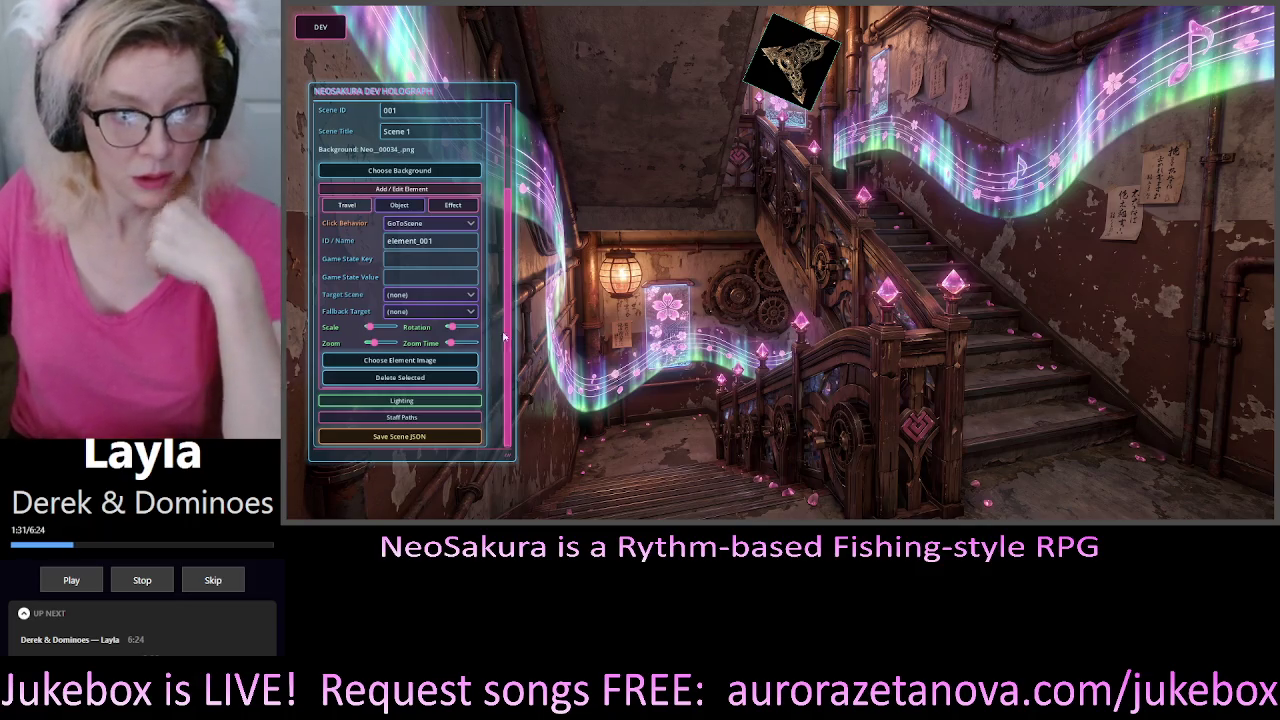
Select the existing name element_001 in the ID / Name field so it can be replaced
click(447, 241)
drag(447, 241, 365, 244)
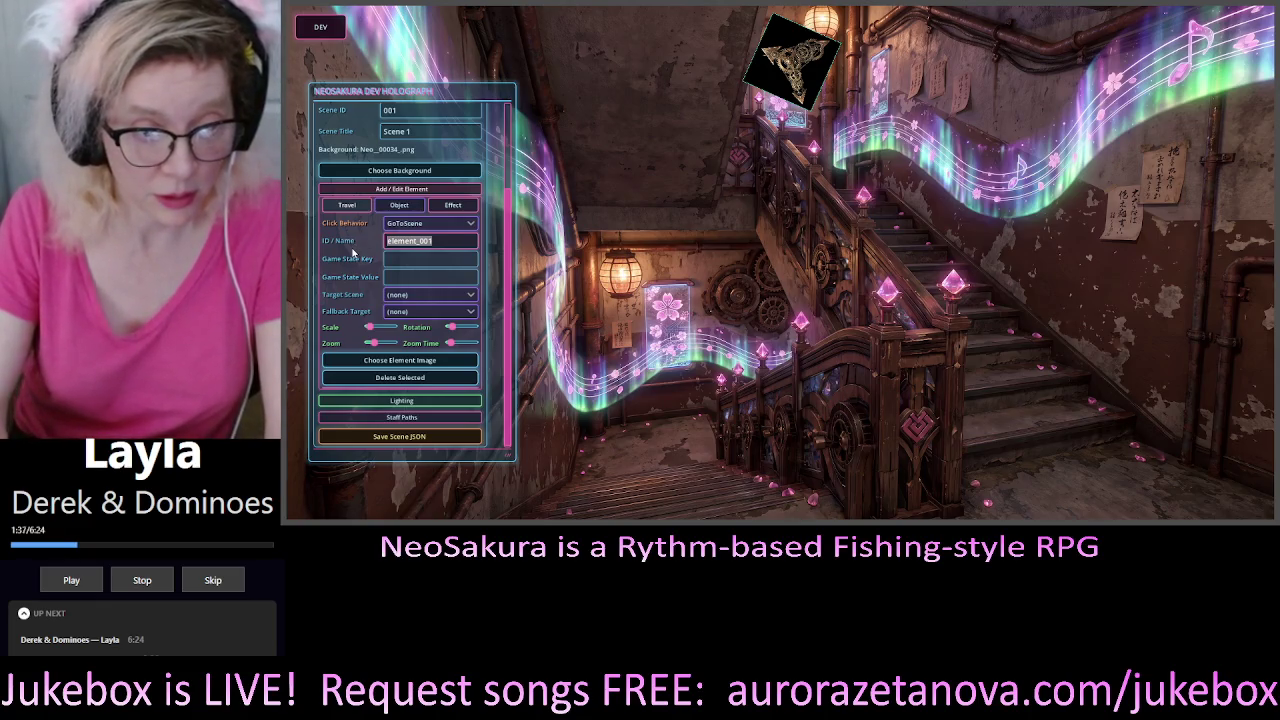
Enter Up_1 as the element's ID / Name, correcting a mistyped character
text(Up)
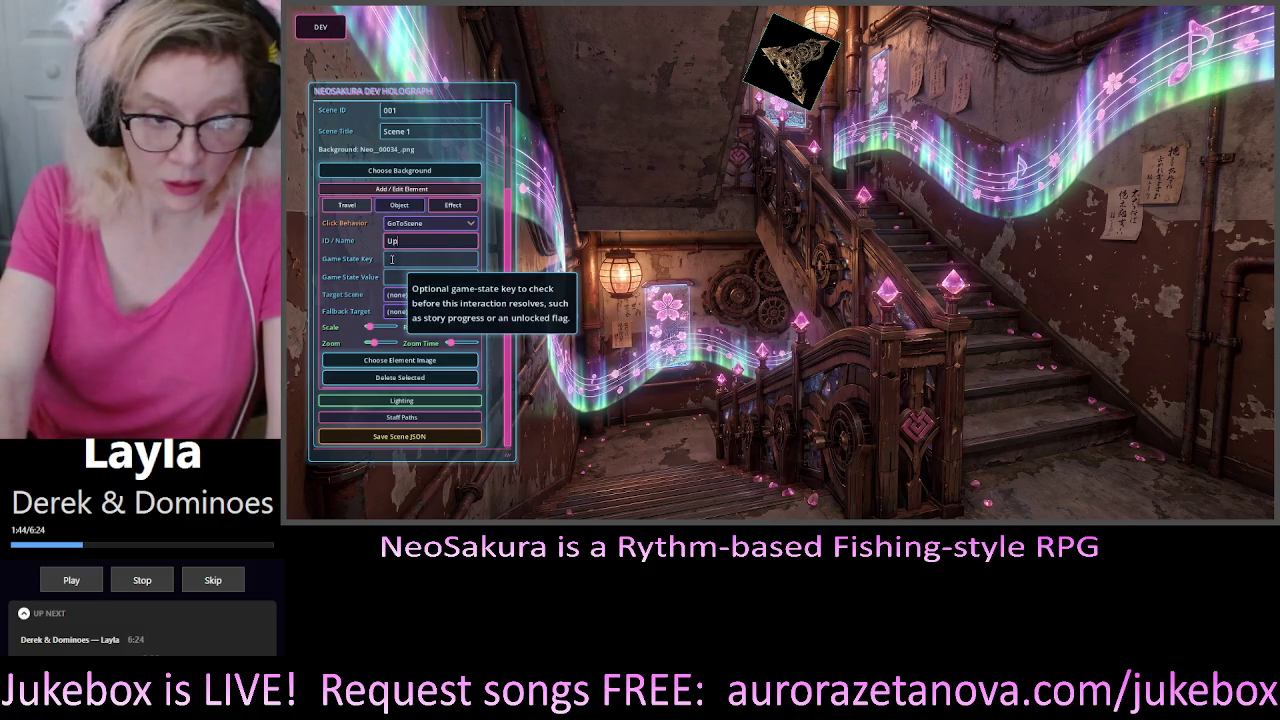
text(o)
text(1)
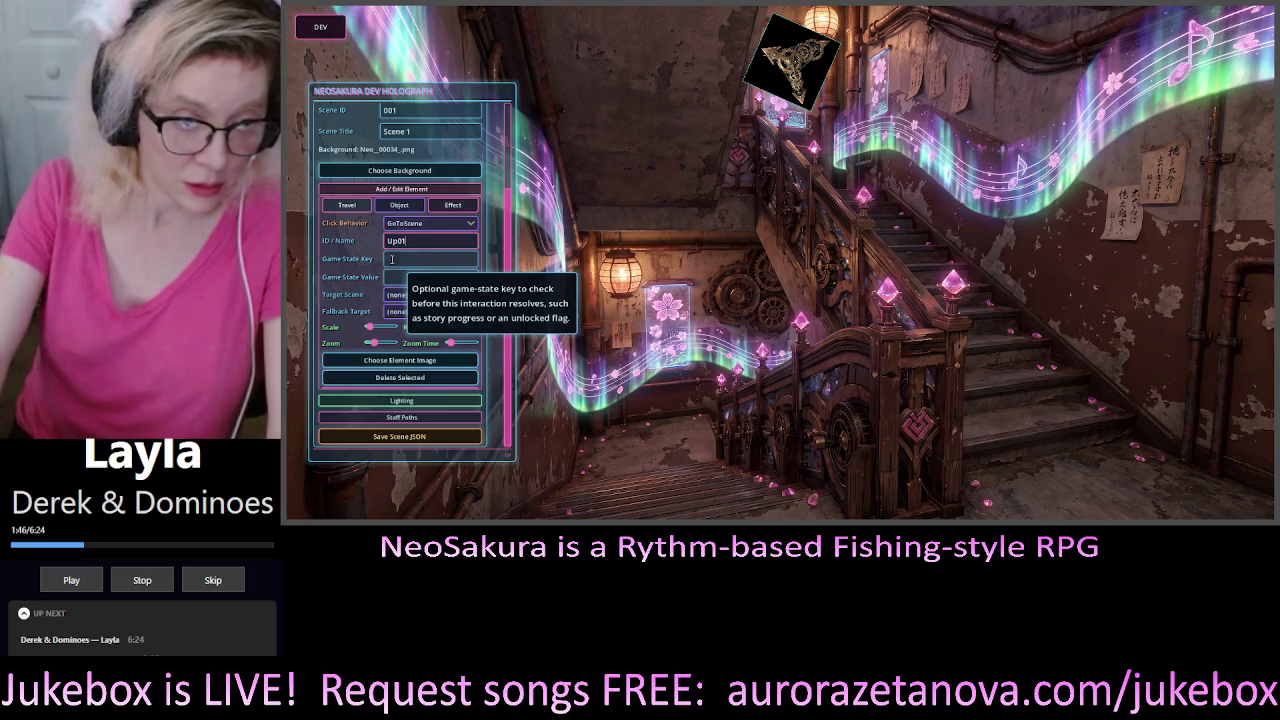
key(BackSpace)
key(BackSpace)
text(_)
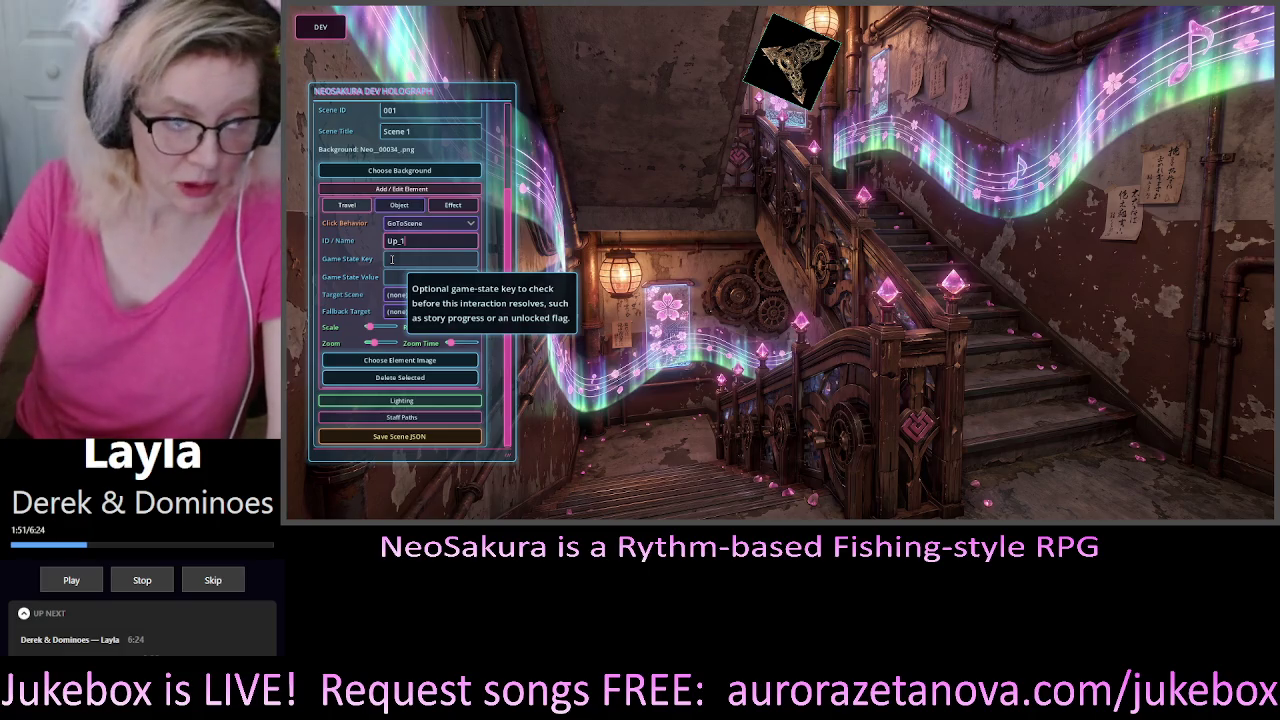
text(1)
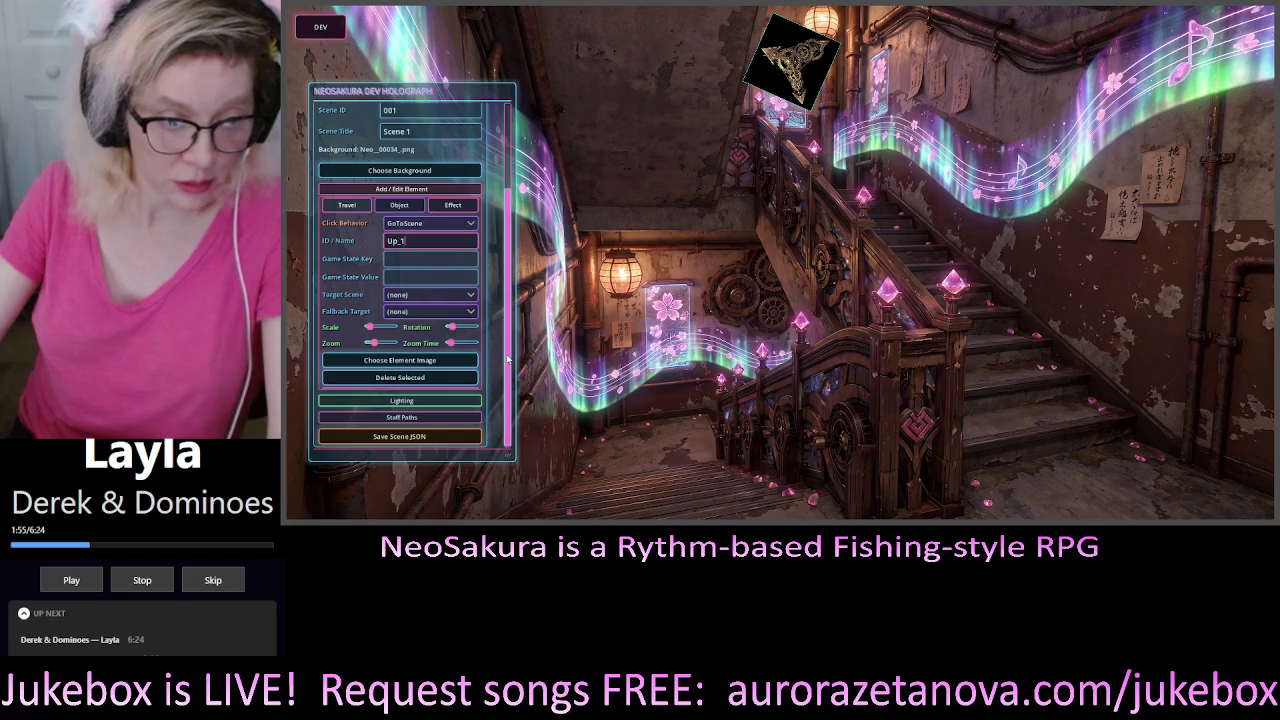
scroll(508, 363, up, 2)
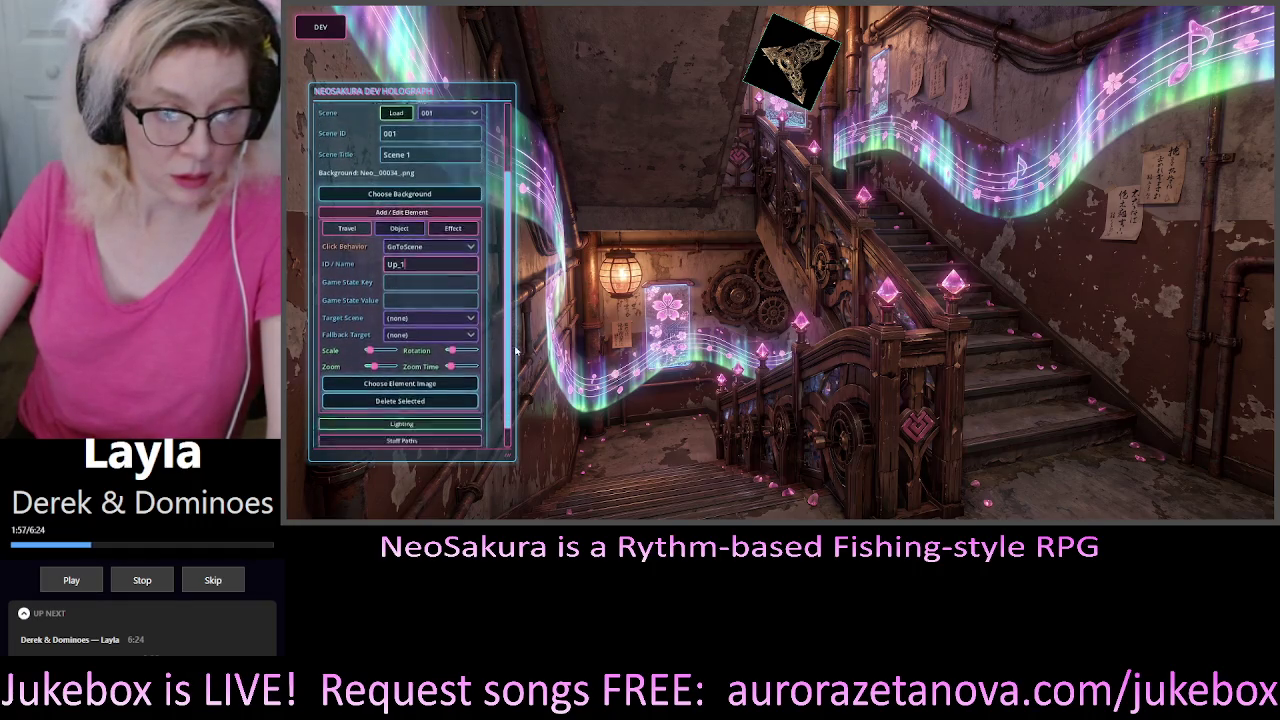
scroll(508, 363, down, 2)
scroll(403, 440, up, 1)
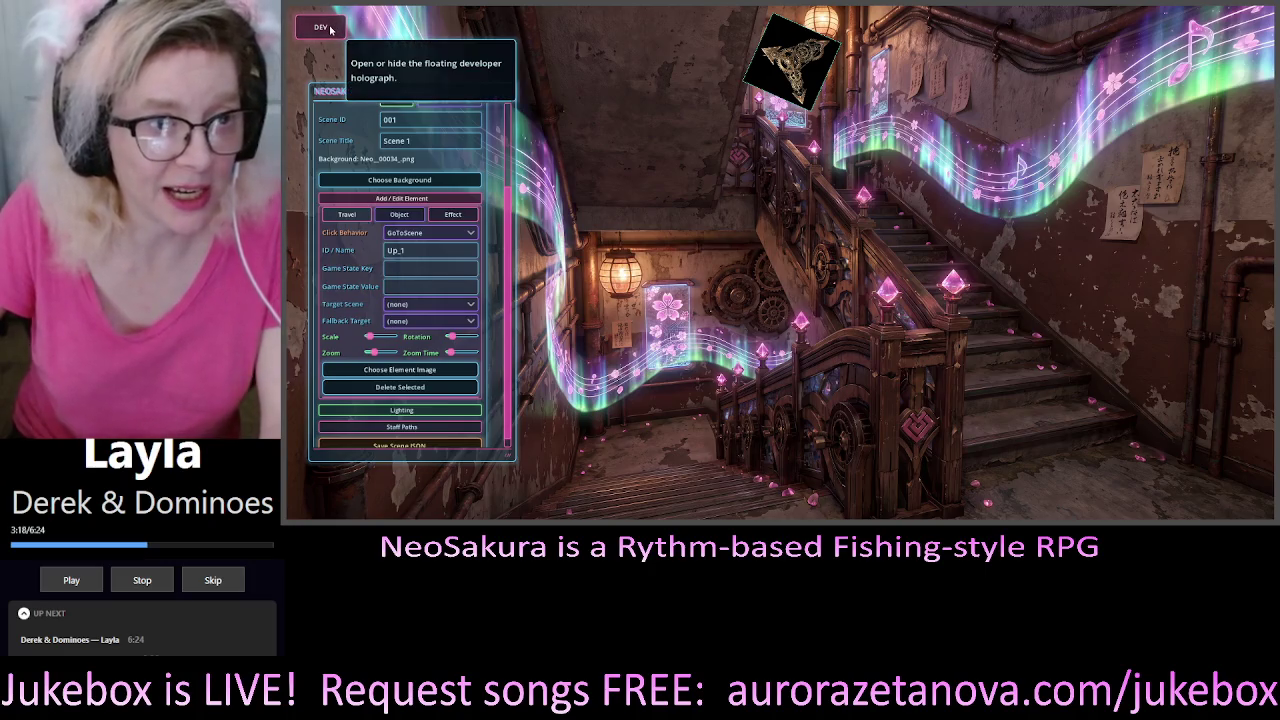
click(333, 30)
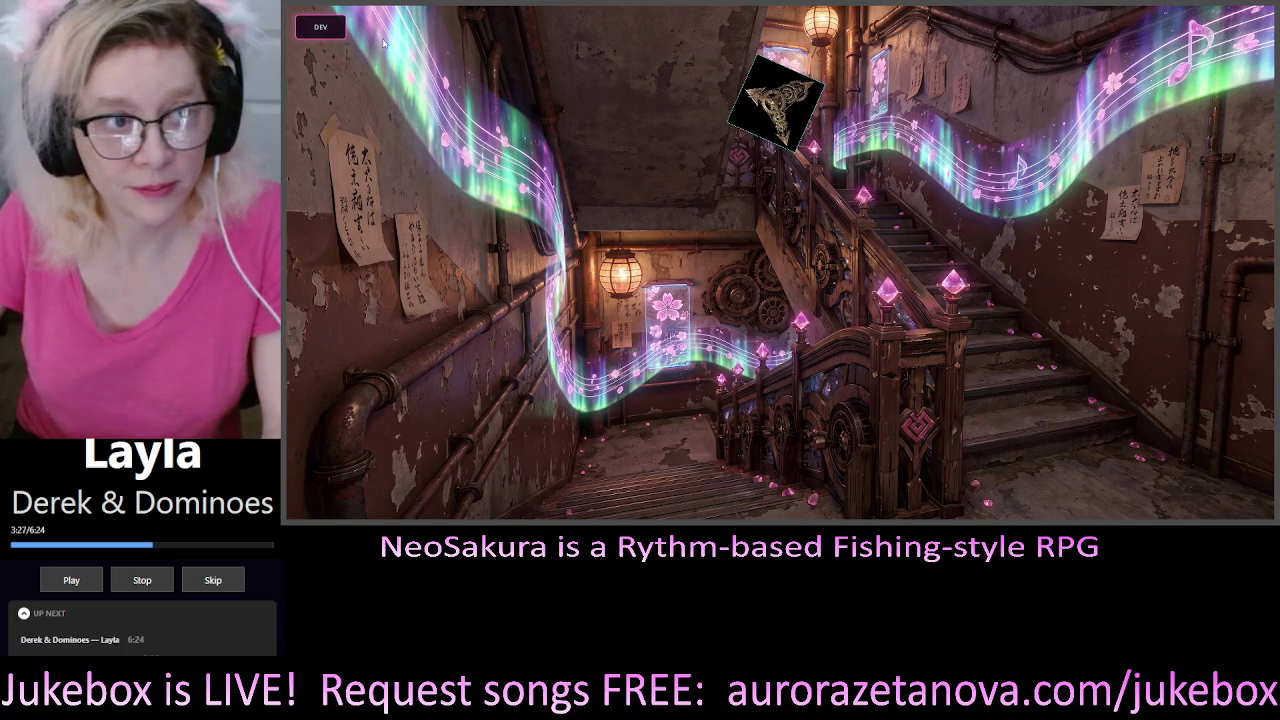
click(317, 28)
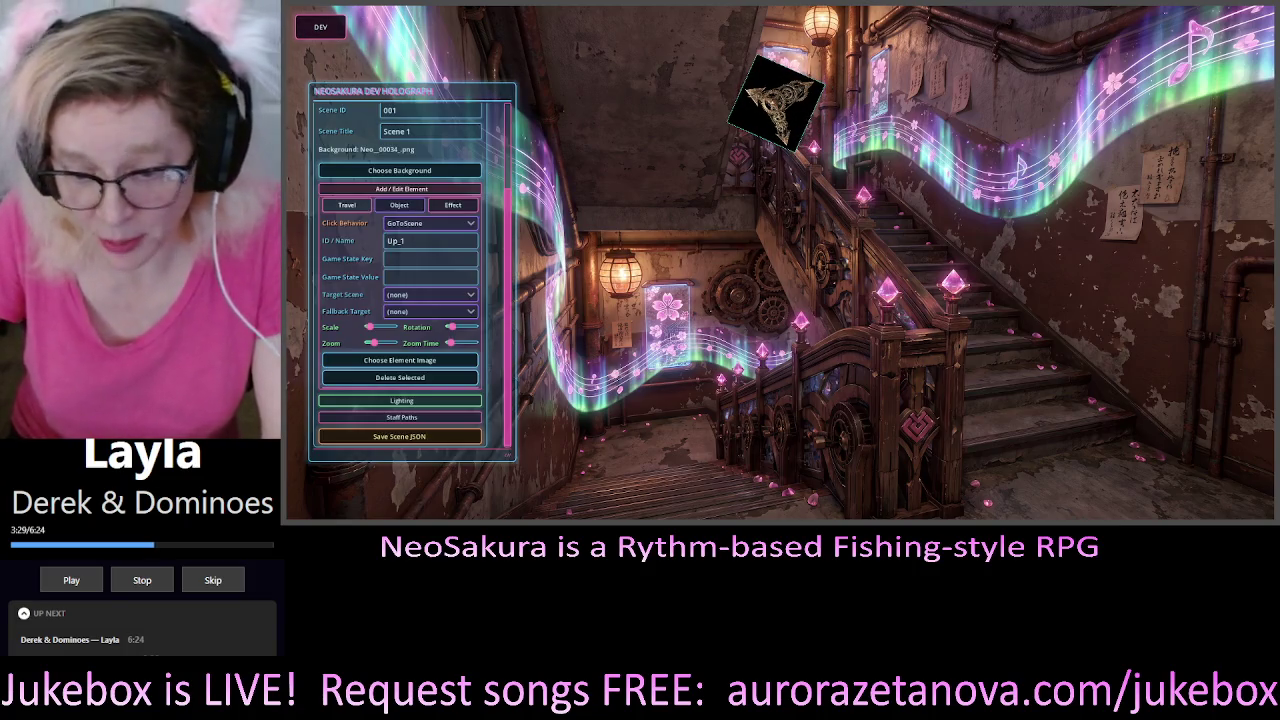
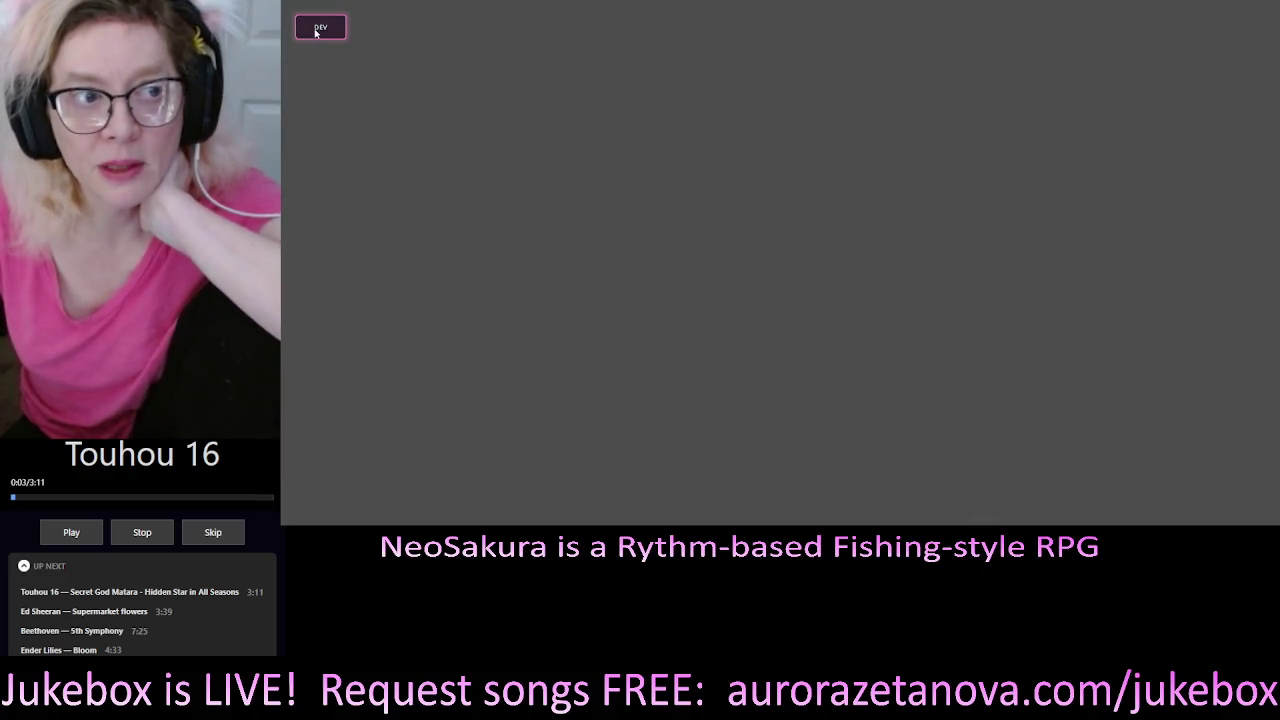
Load scene 001 from the Scene Editor and select its Up_1 element
click(318, 26)
click(448, 126)
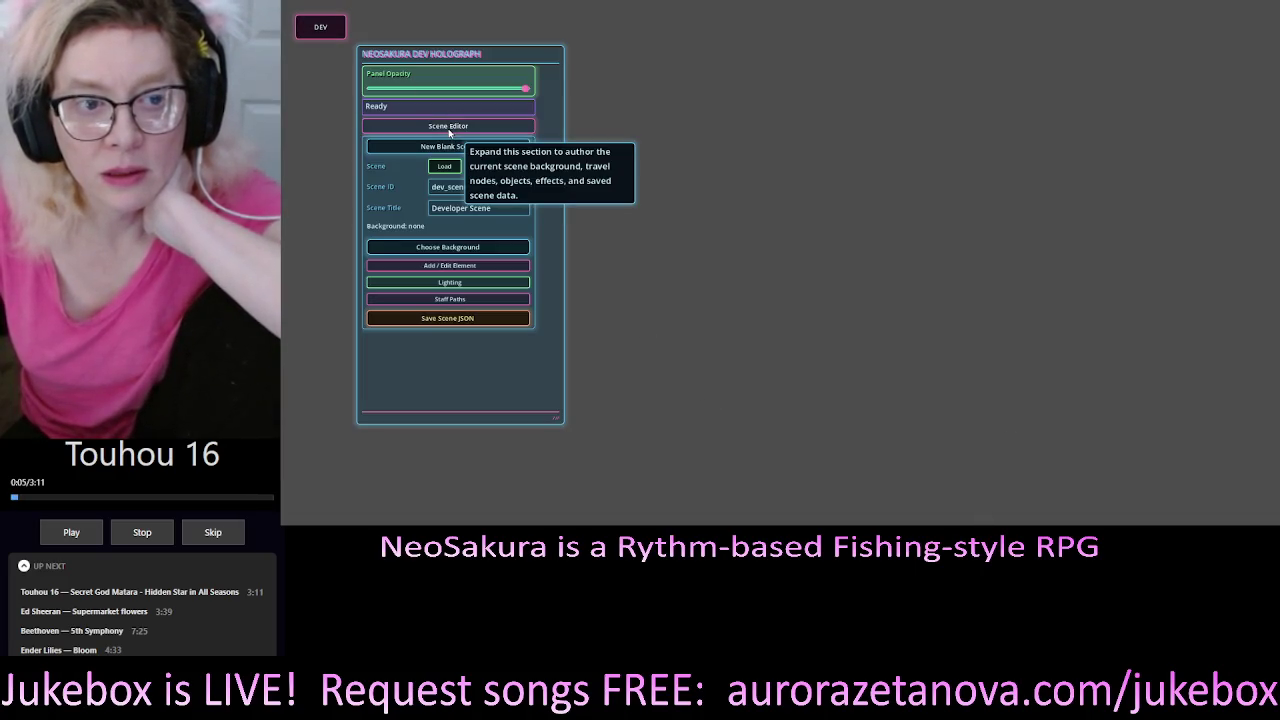
click(444, 166)
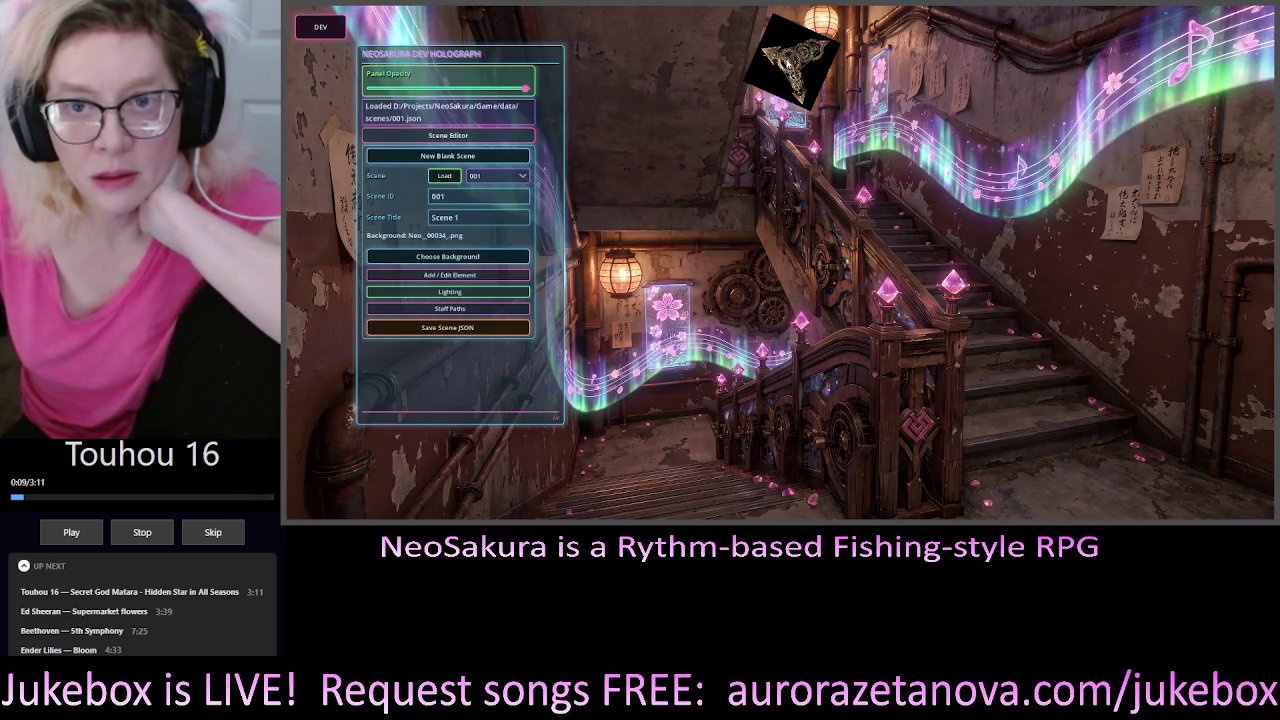
click(795, 65)
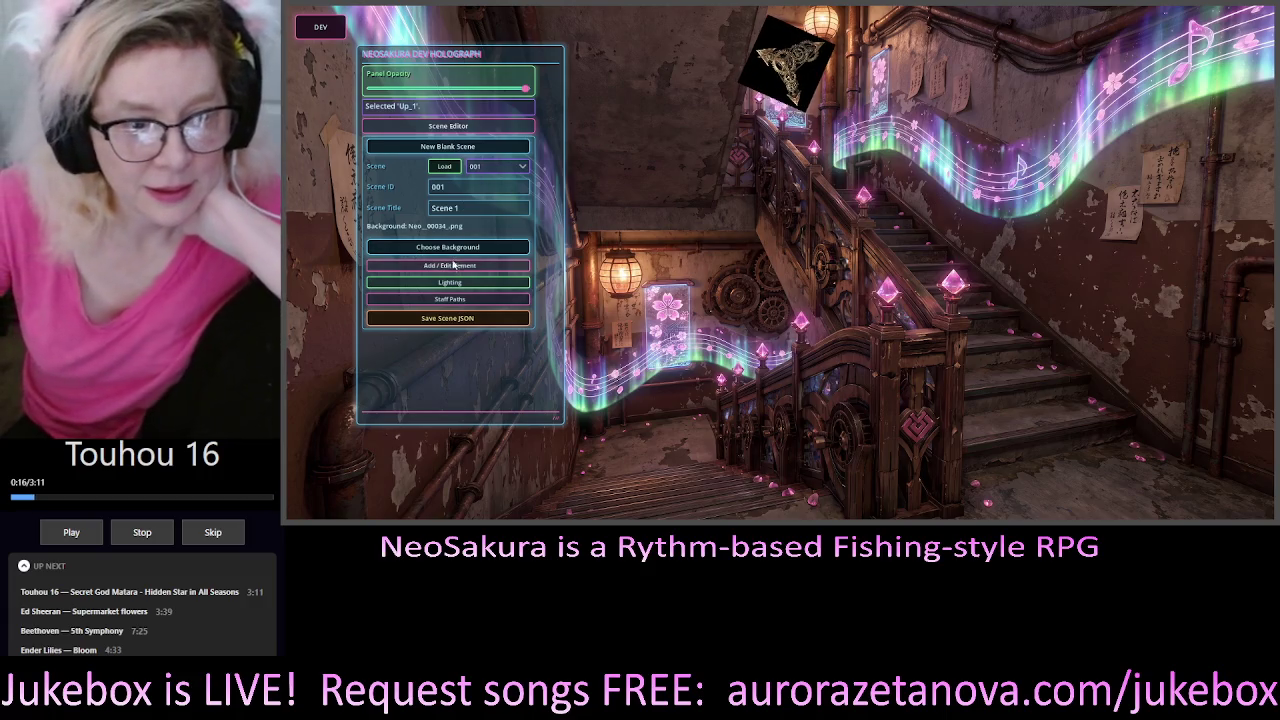
Tune Up_1's Chroma Key tolerance and Key Opacity sliders until the gear blends into the stairs
click(482, 266)
scroll(483, 278, down, 3)
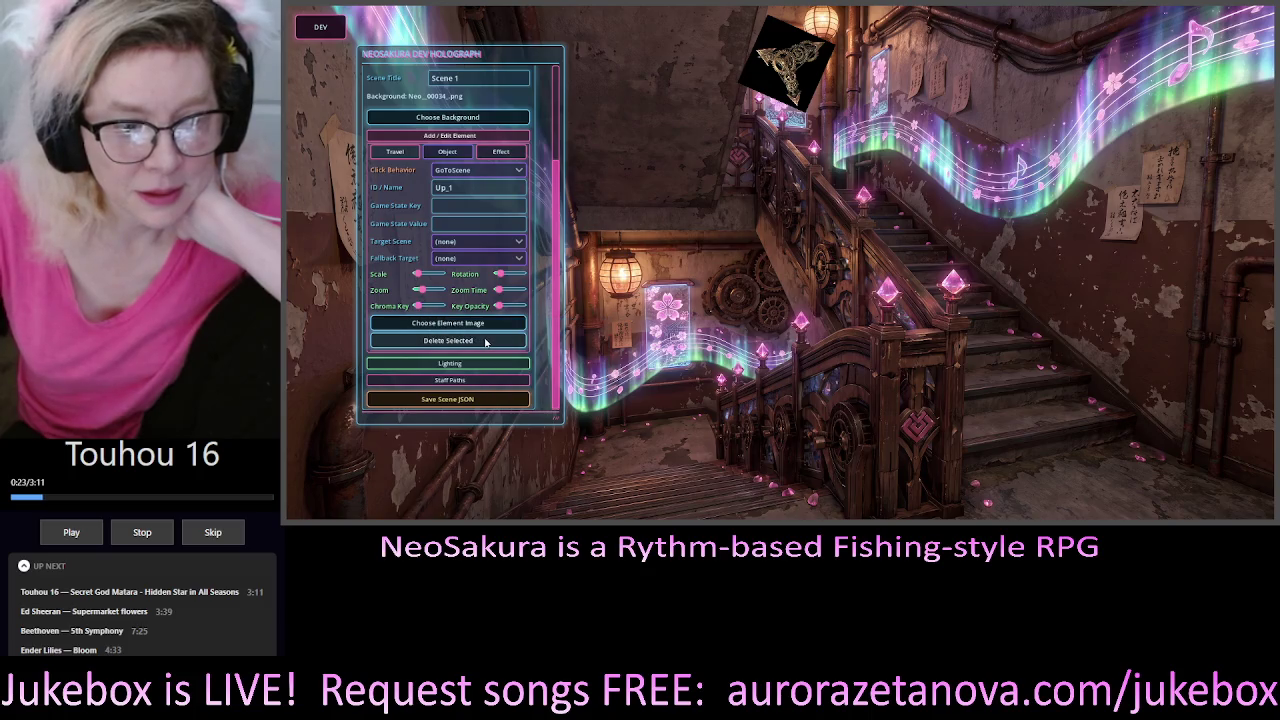
drag(418, 306, 440, 306)
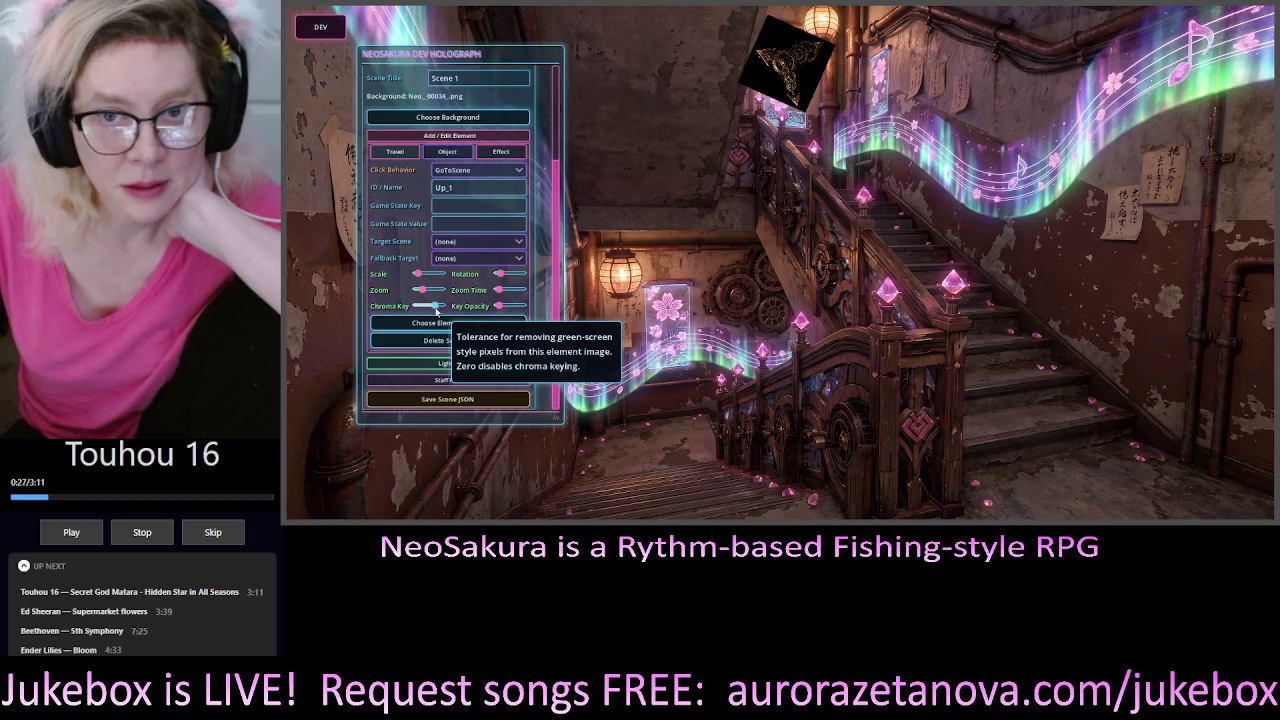
drag(443, 313, 391, 310)
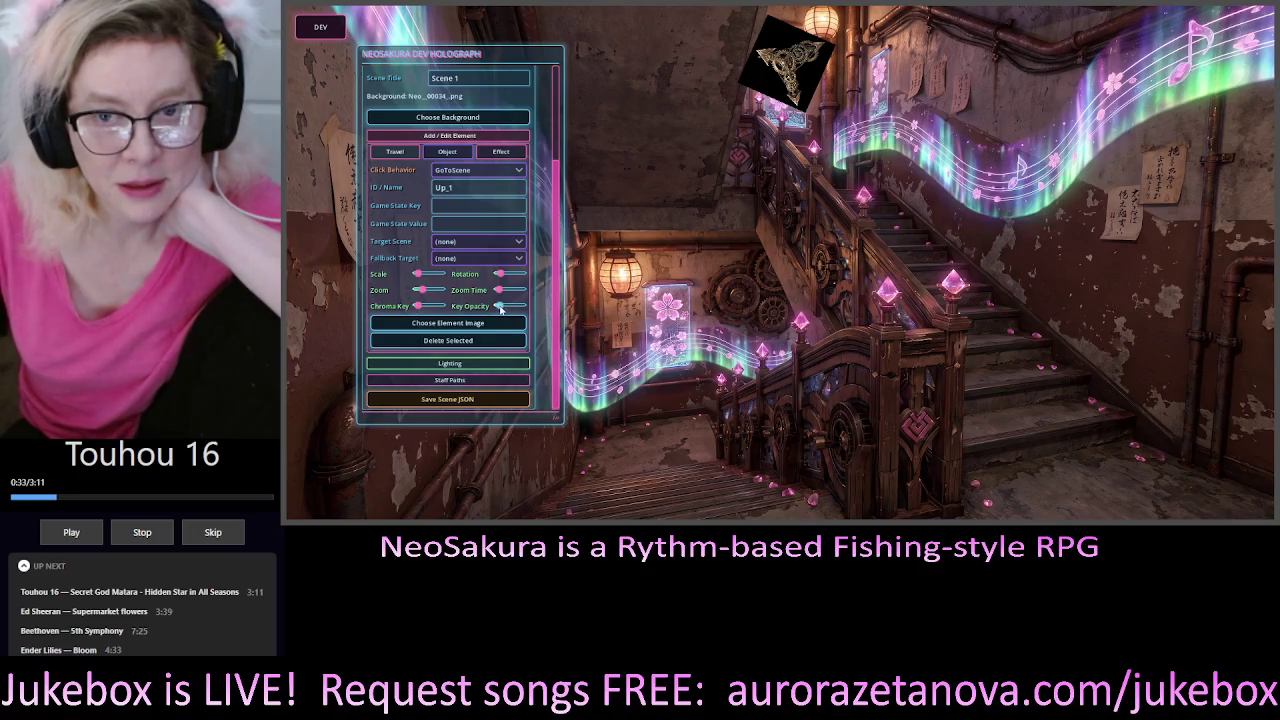
drag(500, 311, 522, 308)
drag(418, 311, 393, 310)
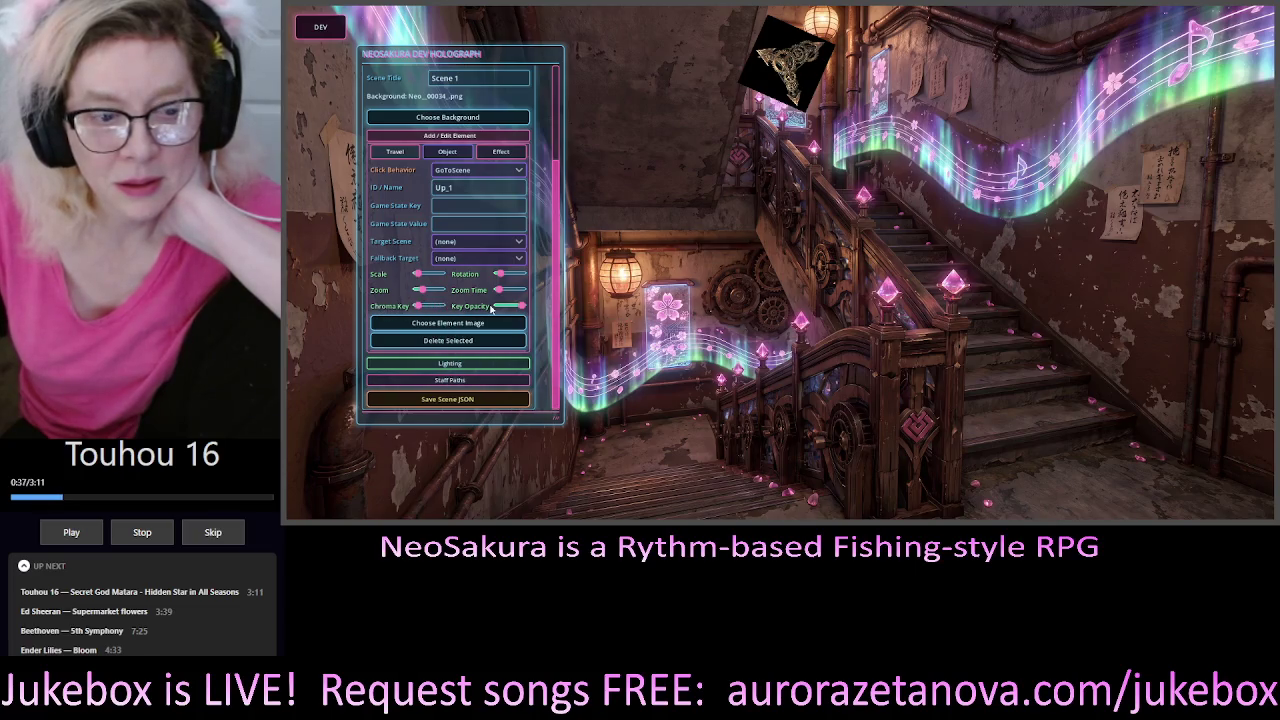
drag(521, 309, 498, 309)
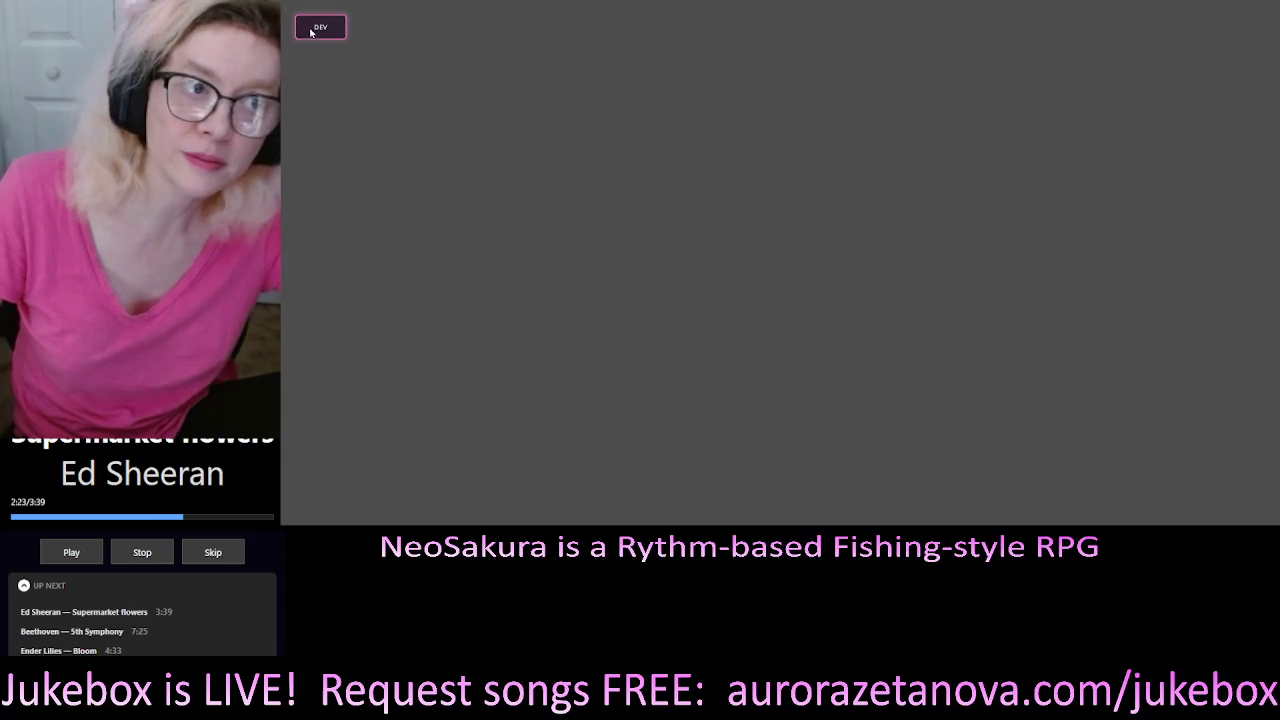
Open the Scene Editor's Add / Edit Element fields on the blank Developer Scene
click(320, 27)
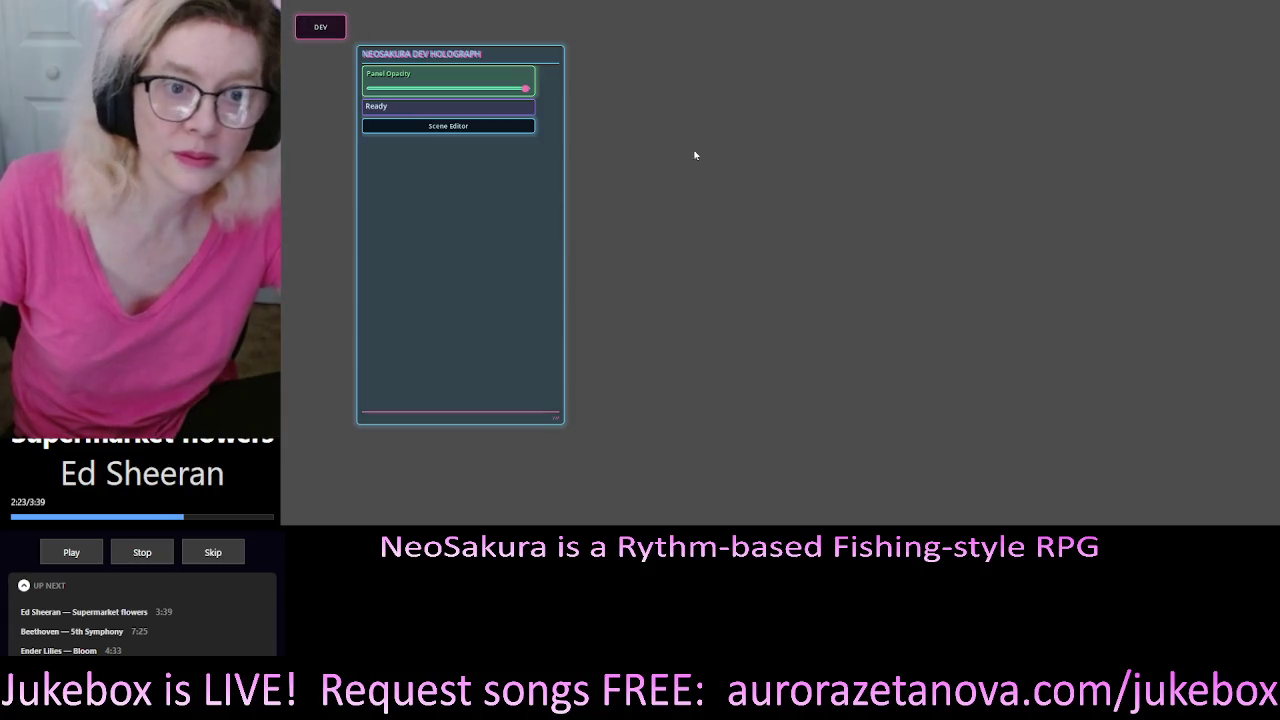
click(470, 128)
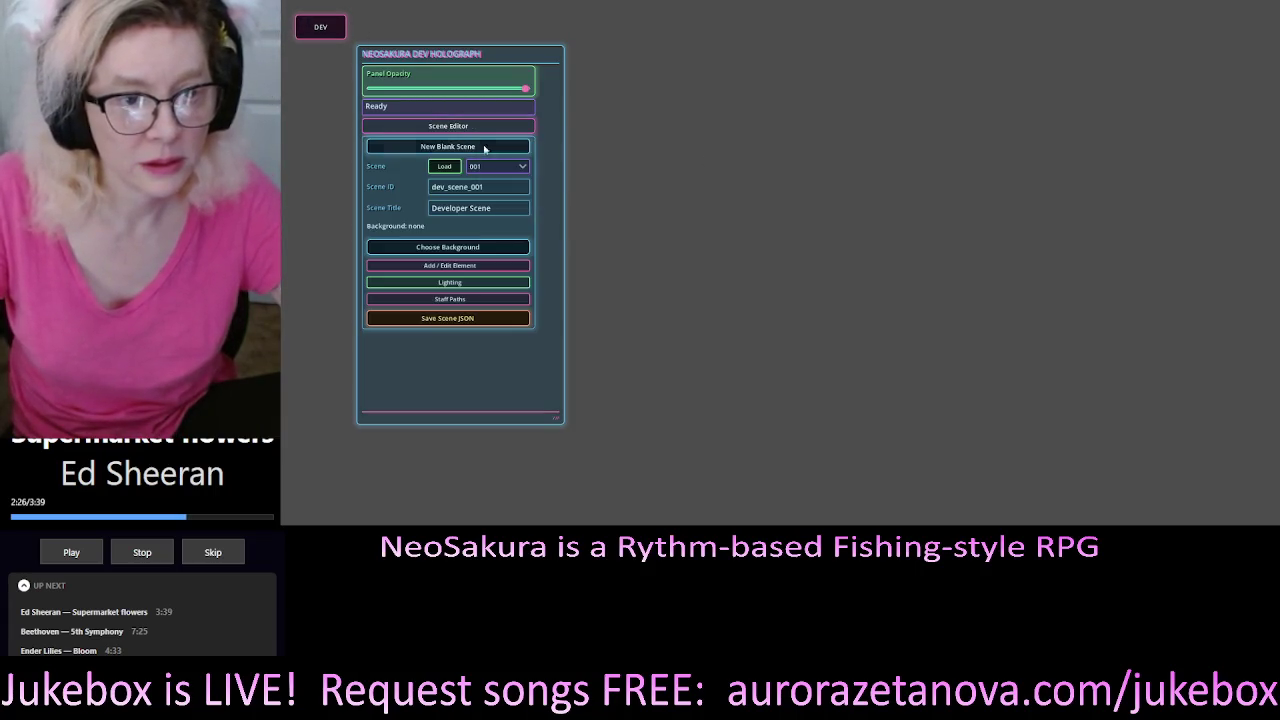
click(480, 267)
drag(554, 256, 567, 355)
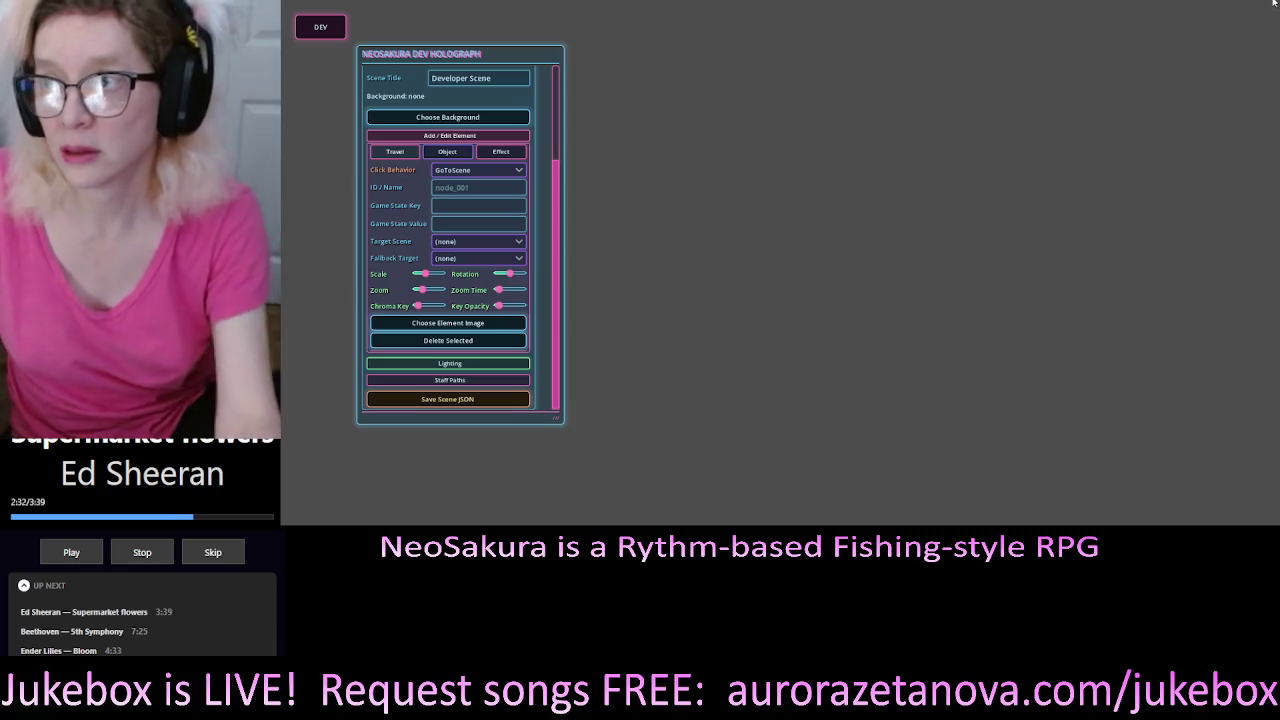
Switch the element type to effect and back to travel, then reopen the DEV panel
click(500, 151)
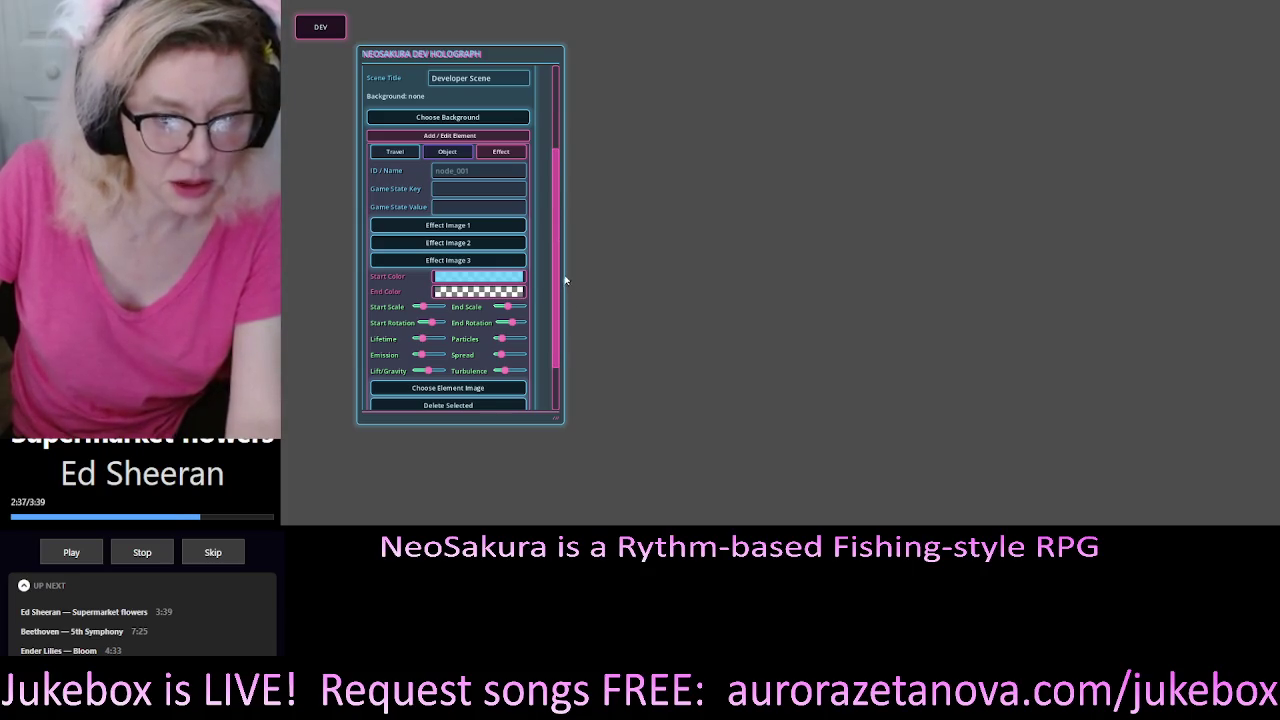
scroll(566, 290, down, 2)
scroll(574, 304, up, 2)
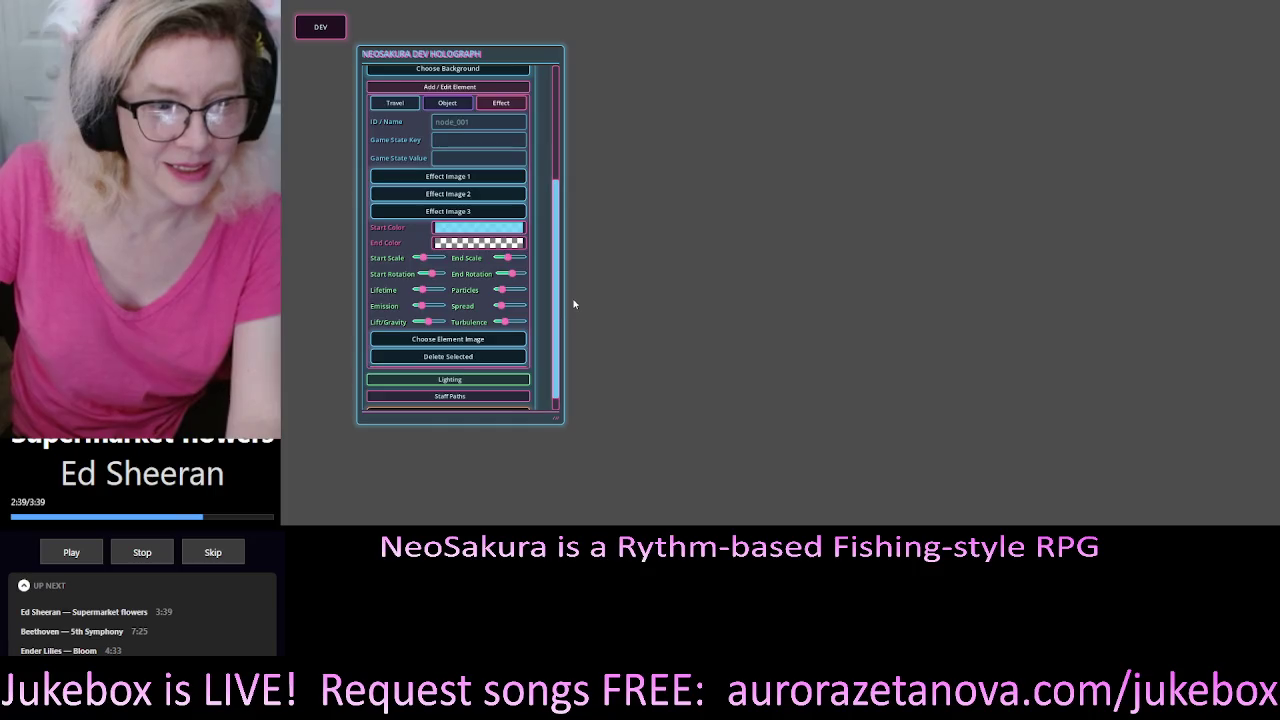
scroll(576, 305, down, 1)
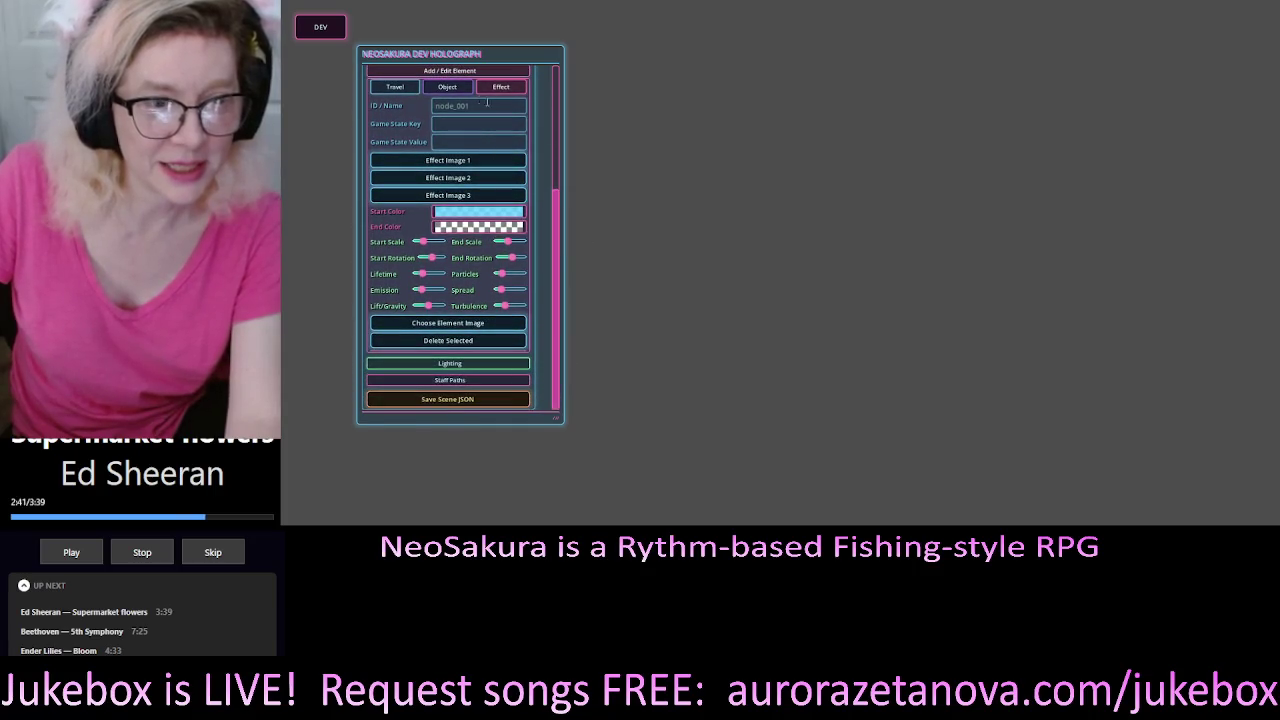
click(400, 88)
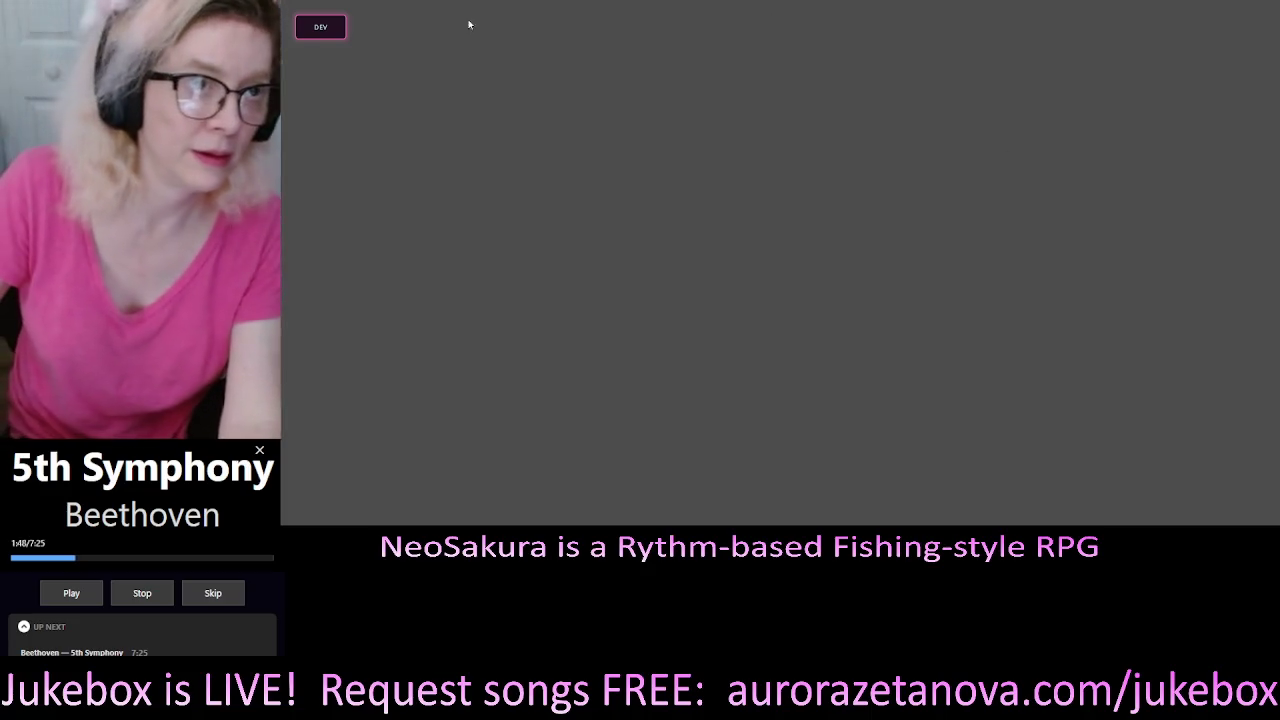
click(320, 27)
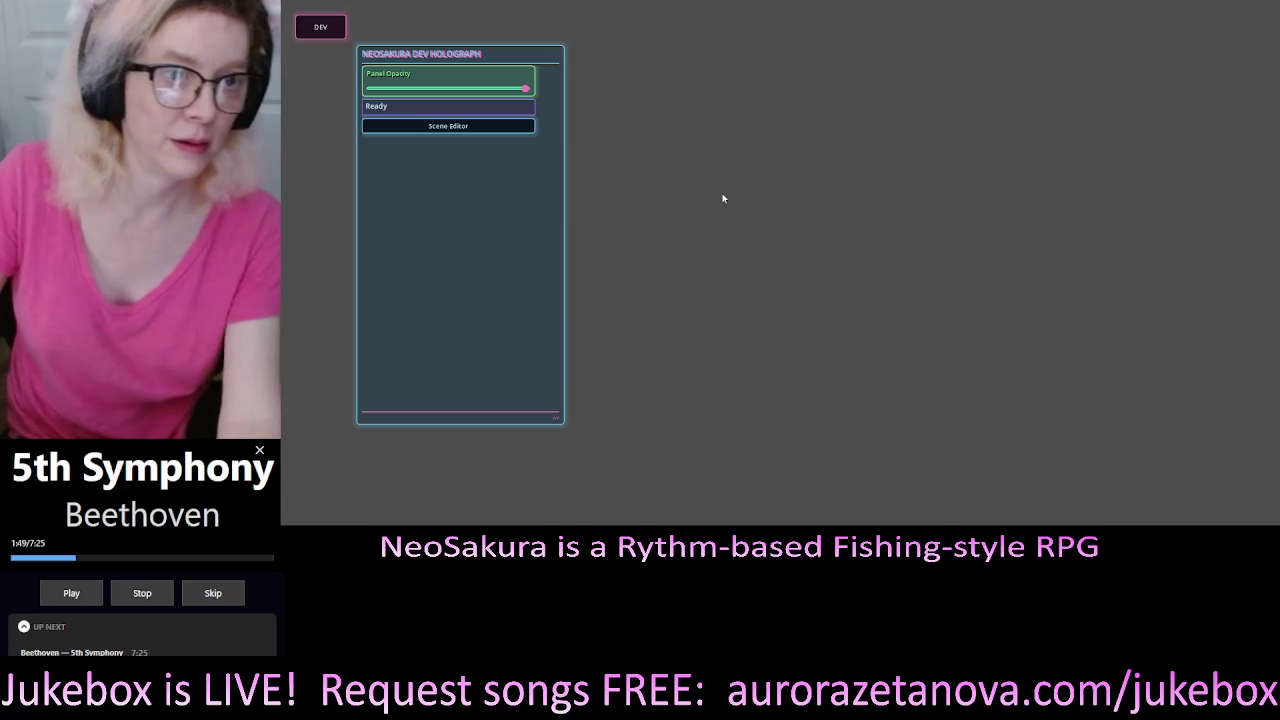
Reload scene 001, select the Up_1 gear and bring up its chroma key colour
click(465, 126)
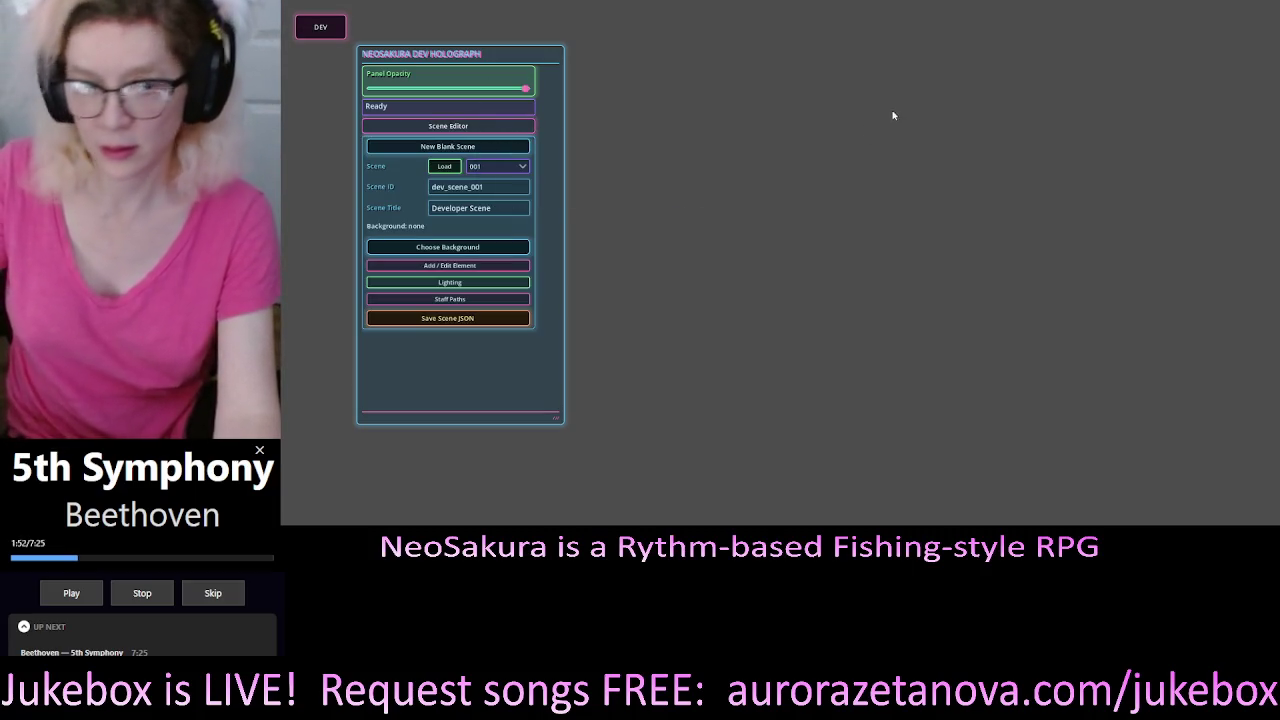
click(444, 166)
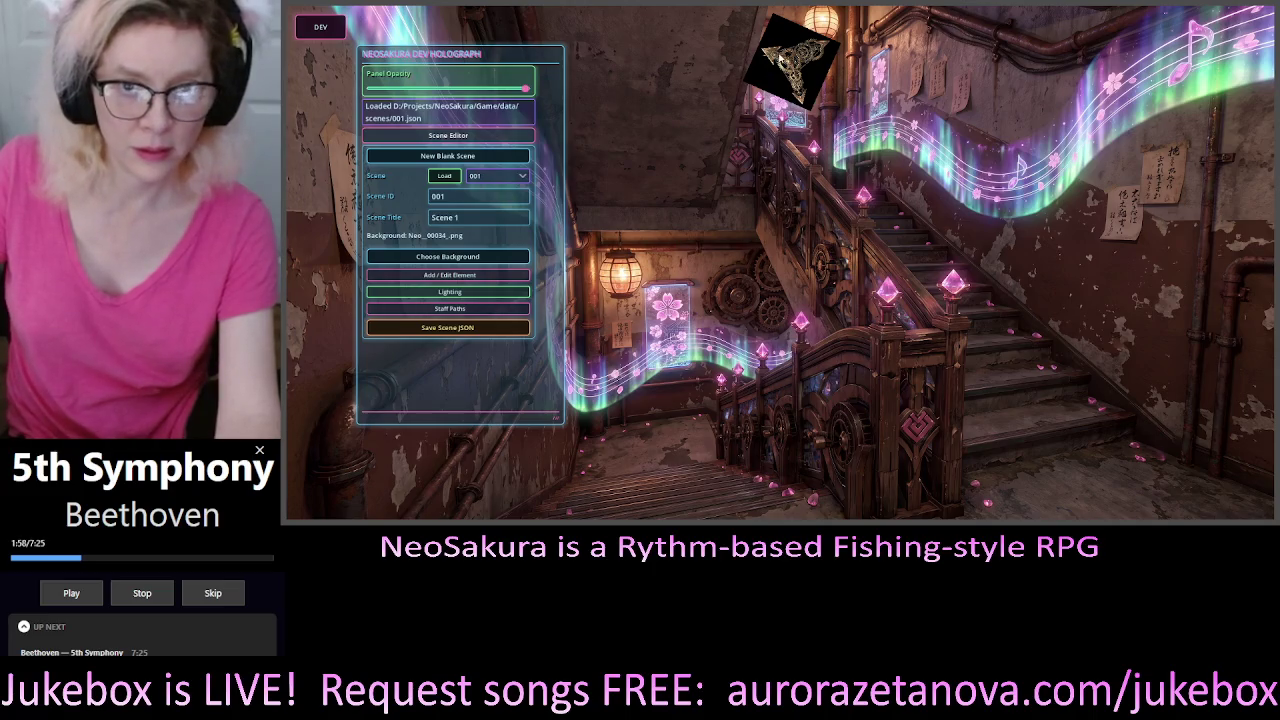
click(780, 60)
click(437, 267)
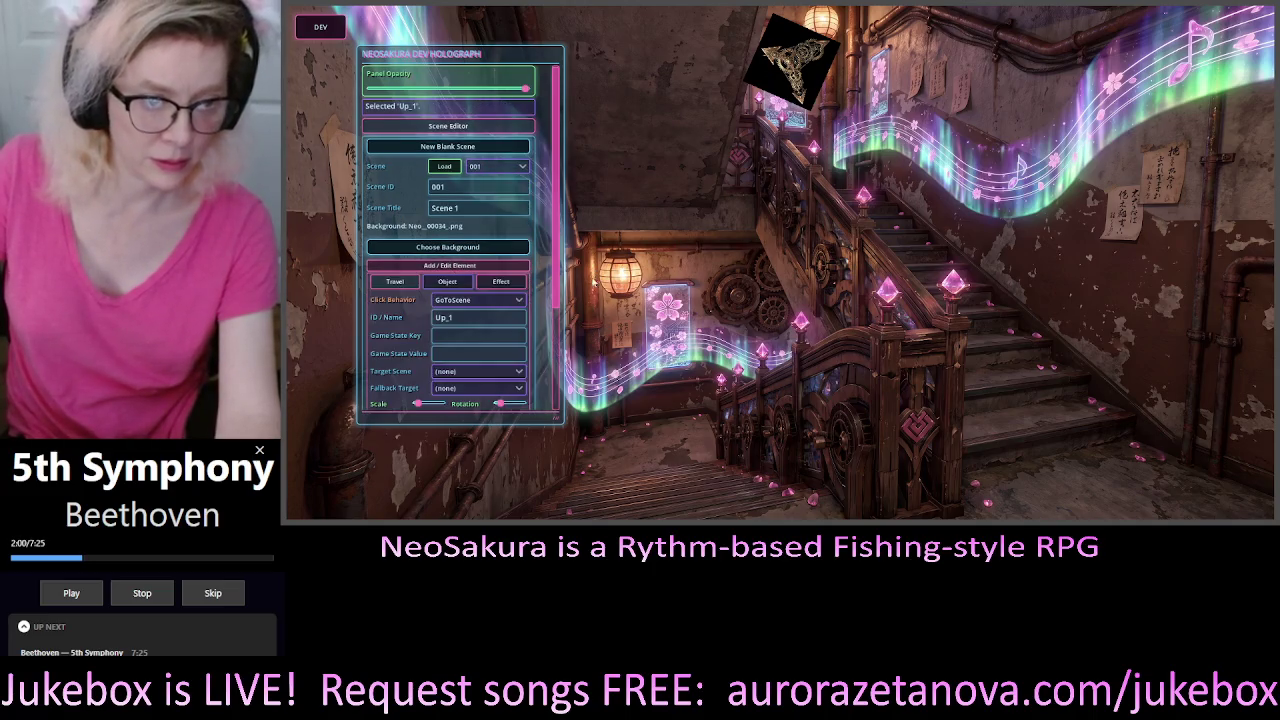
scroll(440, 280, down, 3)
click(463, 325)
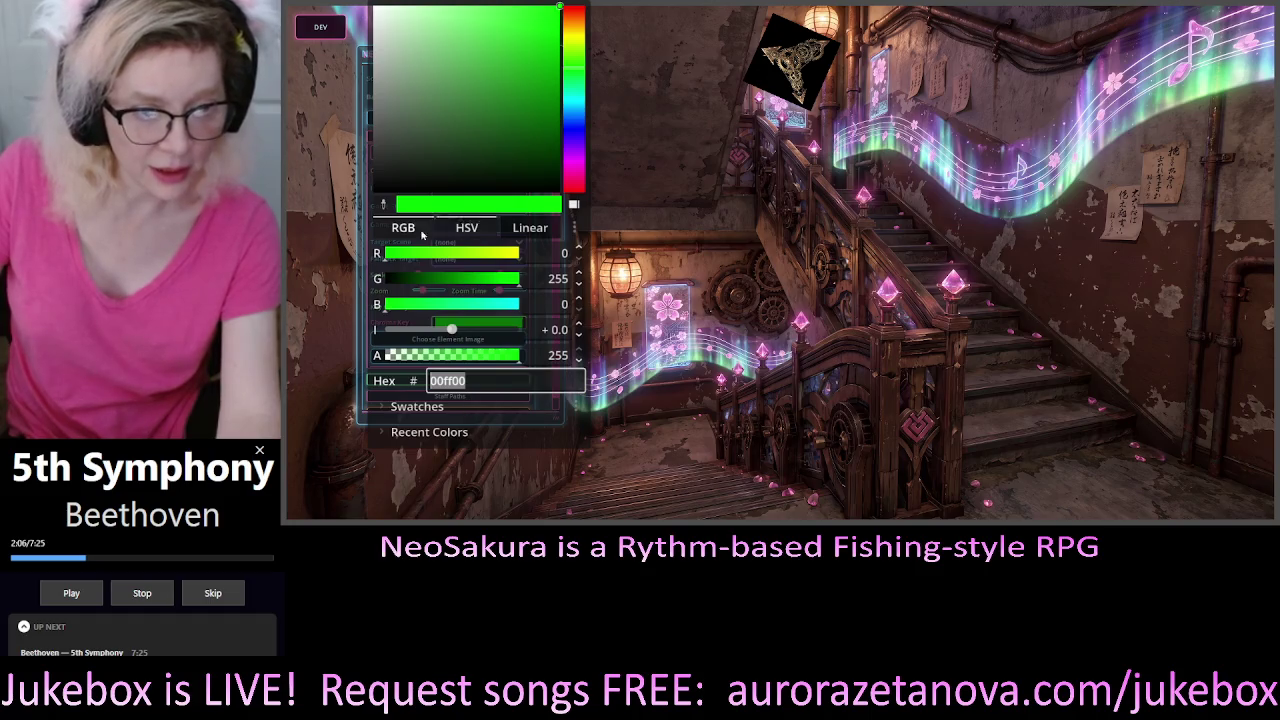
Change Up_1's chroma key colour from green 00ff00 to black 000000
drag(423, 137, 372, 194)
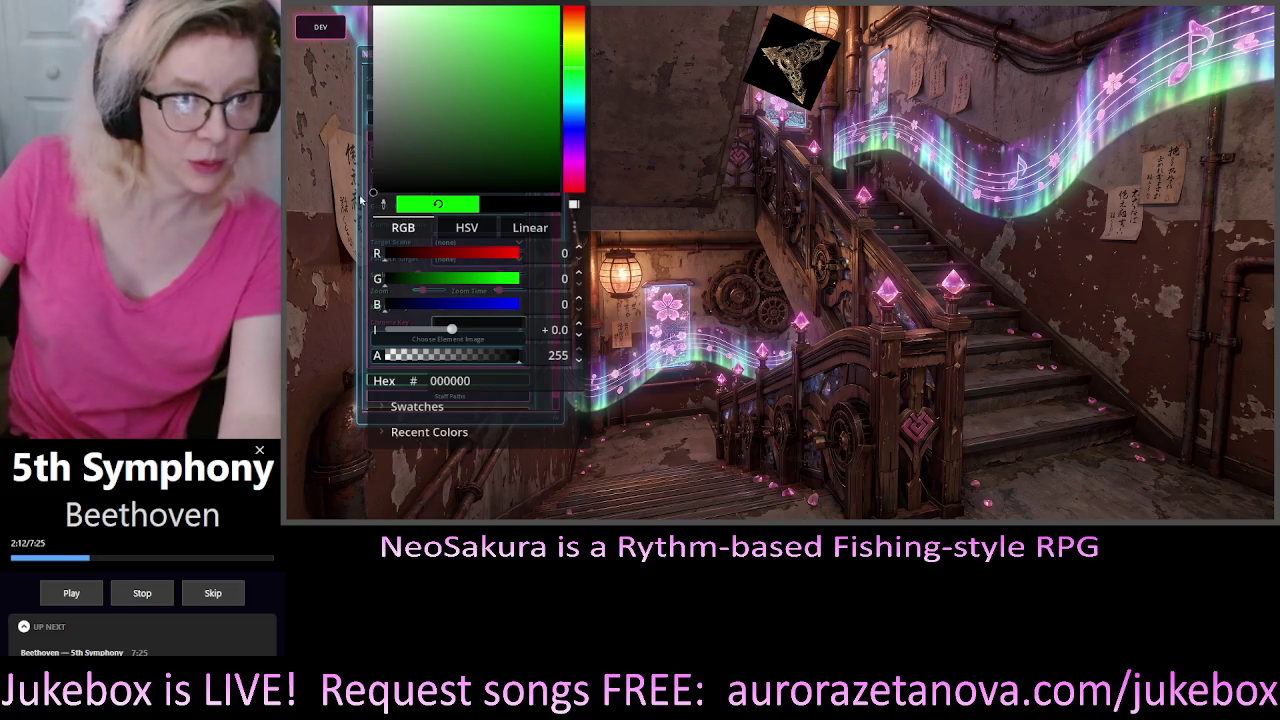
click(357, 236)
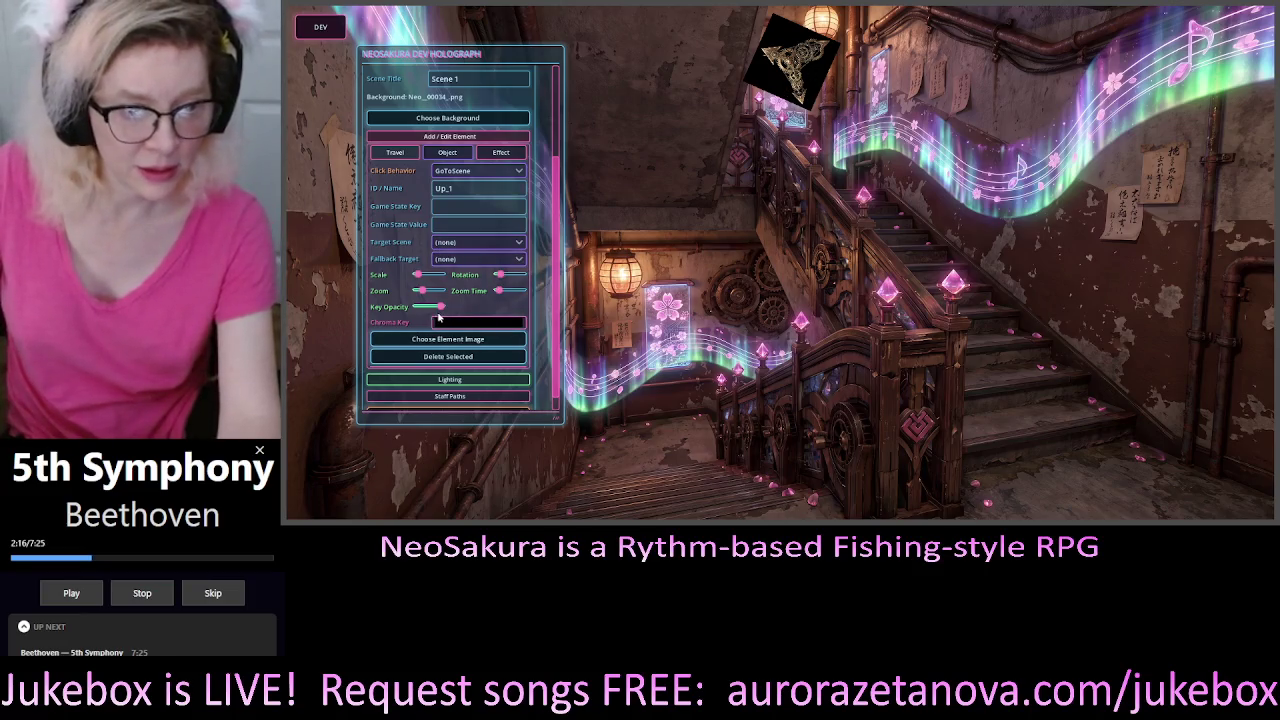
Drop Up_1's key opacity to minimum and enlarge the gear with the Scale slider
mouse_move(441, 306)
mouse_down()
mouse_move(397, 314)
mouse_move(424, 317)
mouse_move(413, 318)
mouse_up()
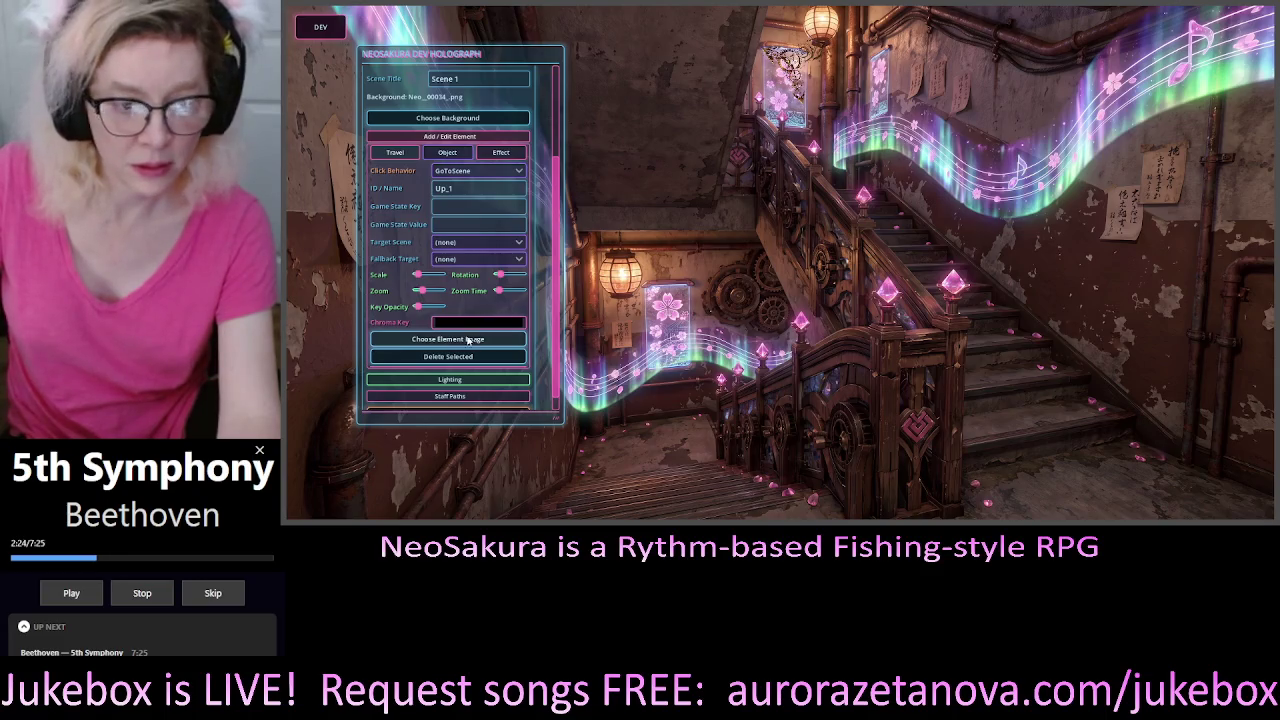
scroll(450, 240, up, 2)
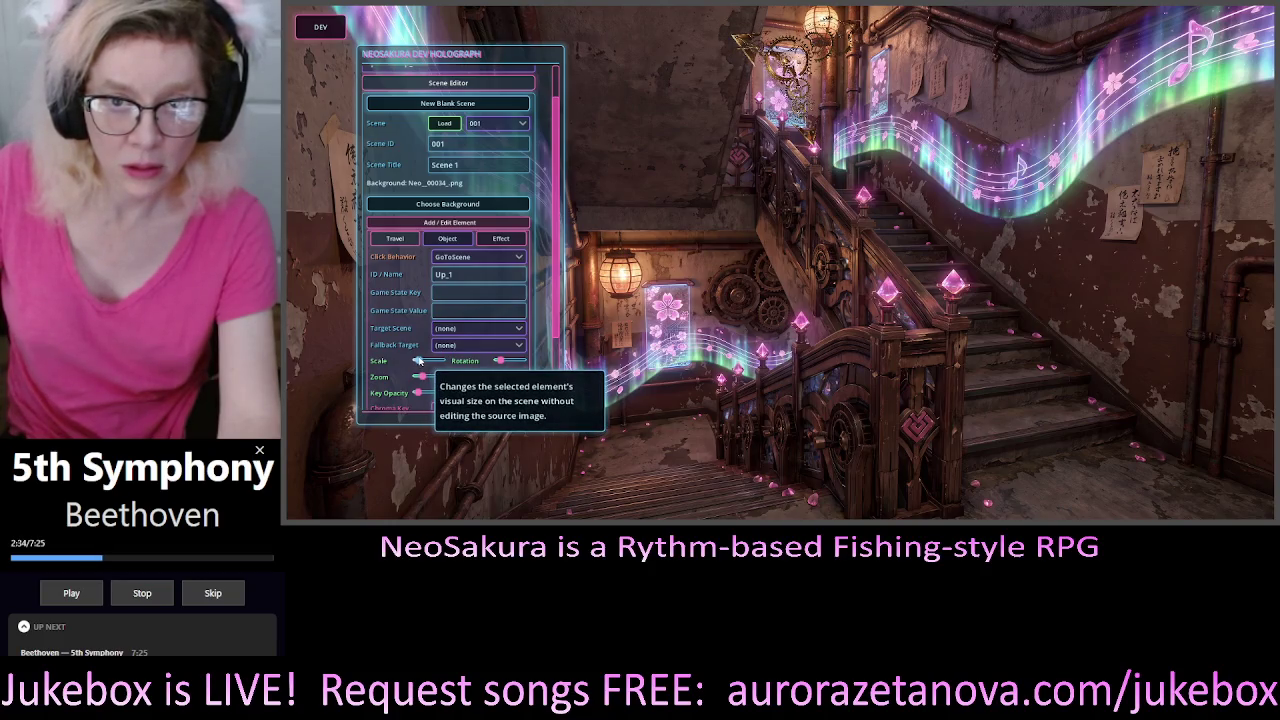
drag(418, 360, 423, 360)
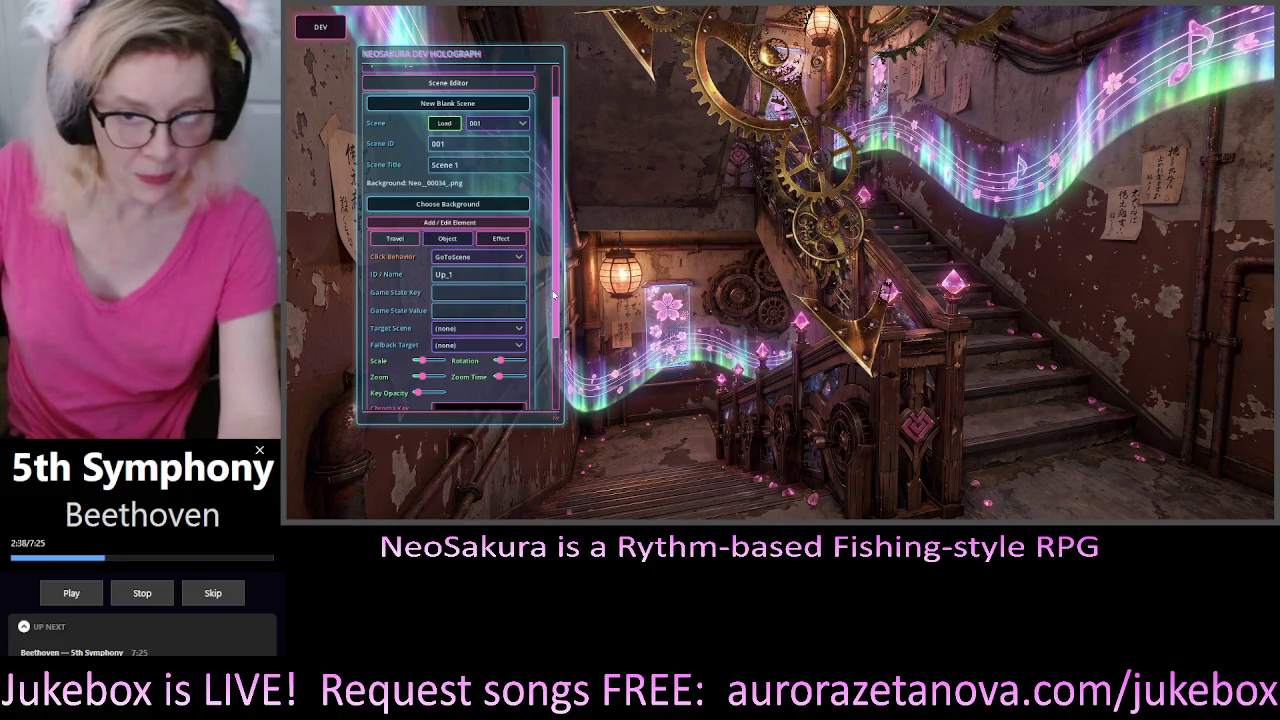
mouse_move(553, 294)
mouse_down()
mouse_move(559, 345)
mouse_move(584, 219)
mouse_up()
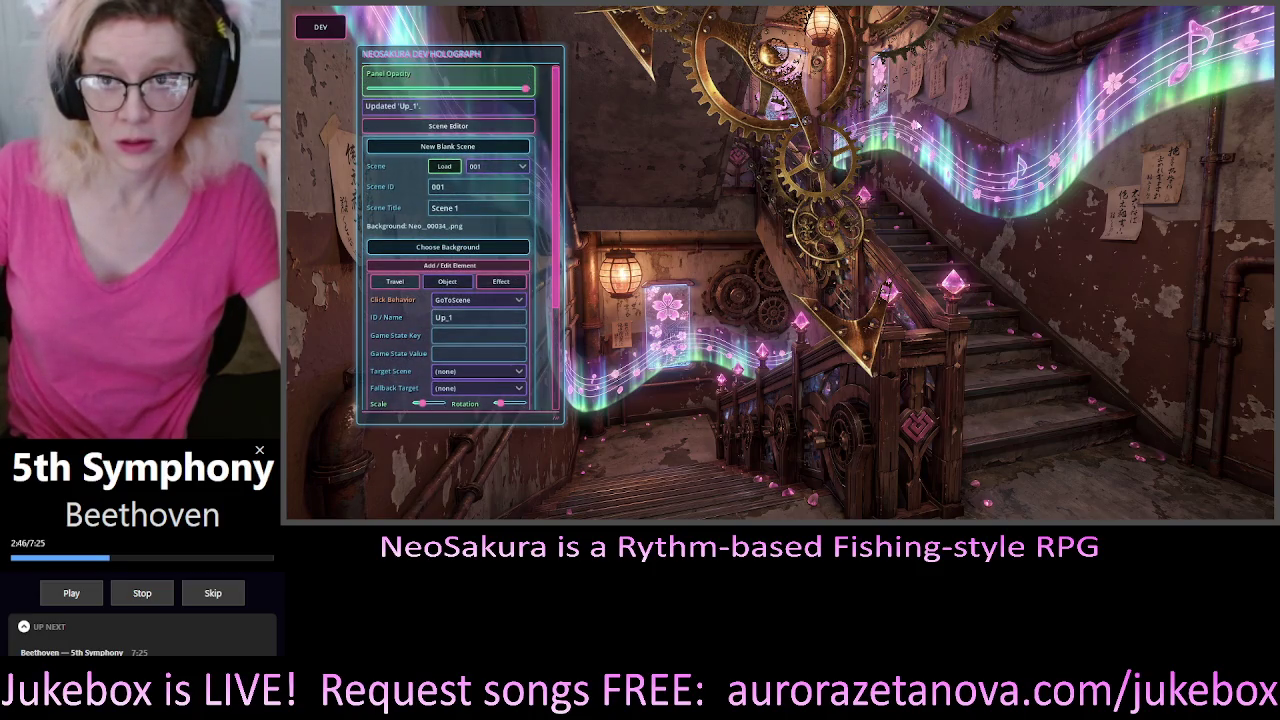
Raise the key opacity so the gear's black keyed background shows over the stairway
scroll(516, 322, down, 1)
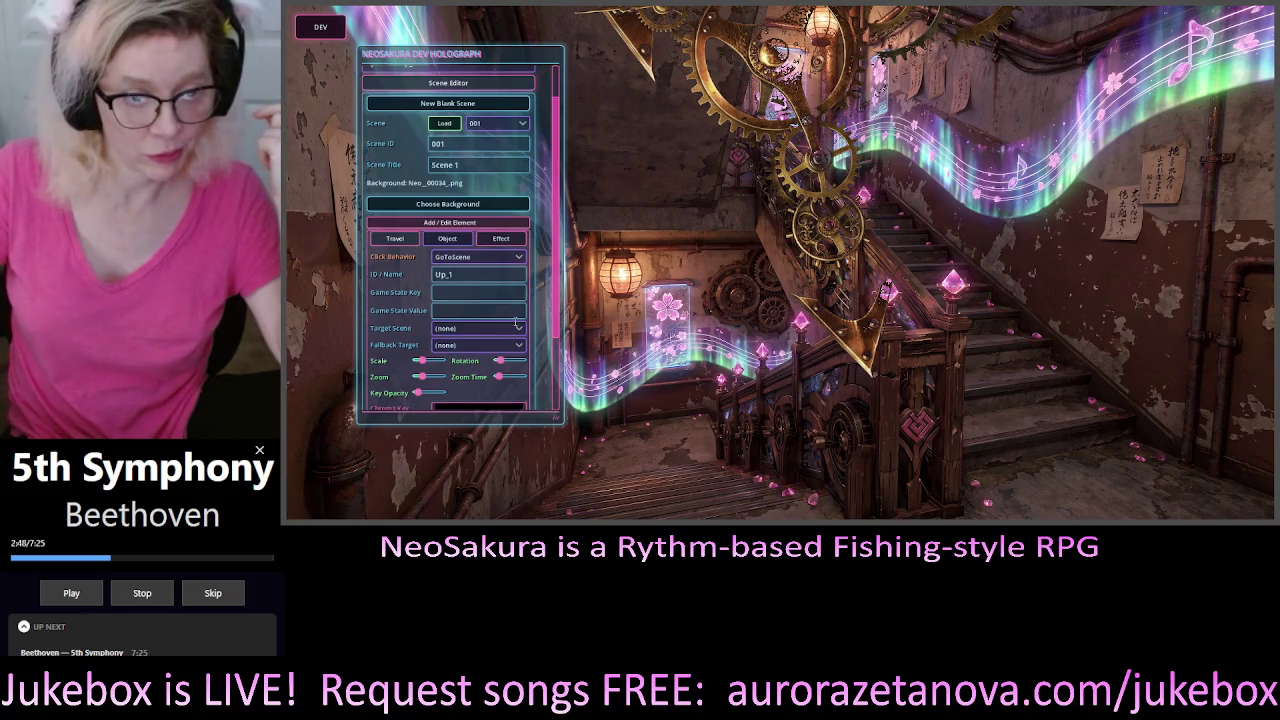
scroll(516, 322, down, 2)
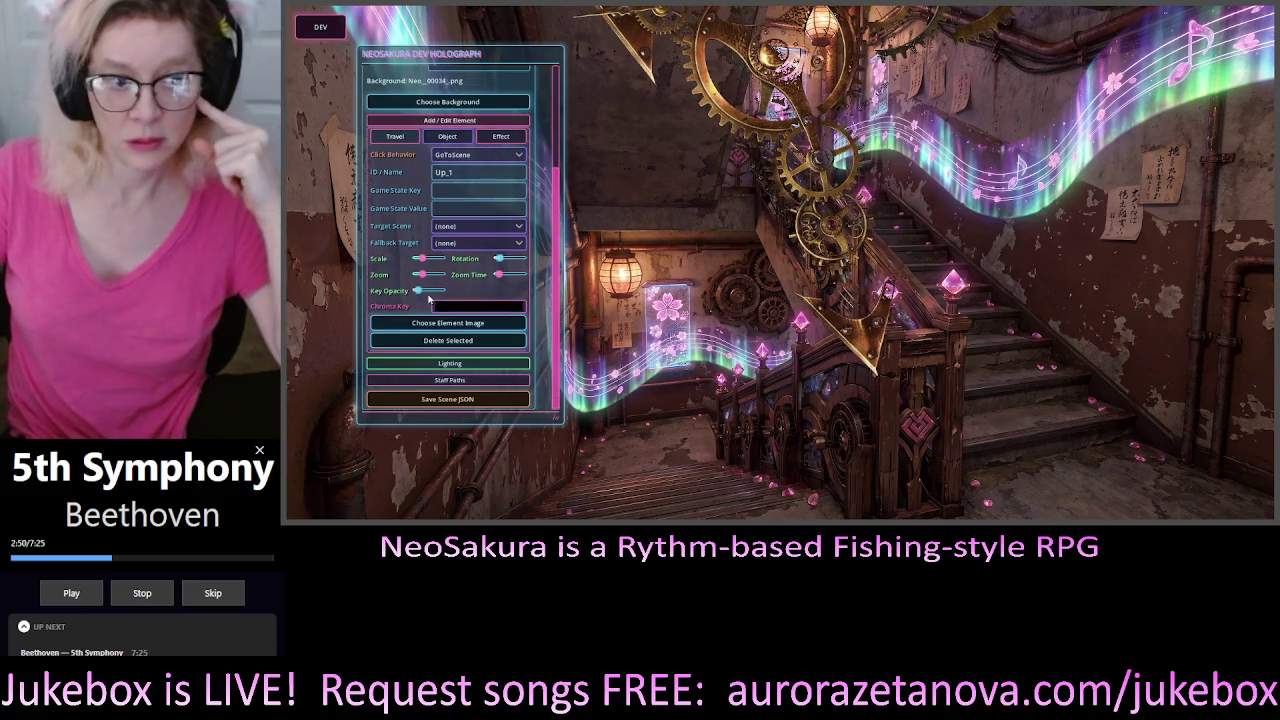
mouse_move(422, 294)
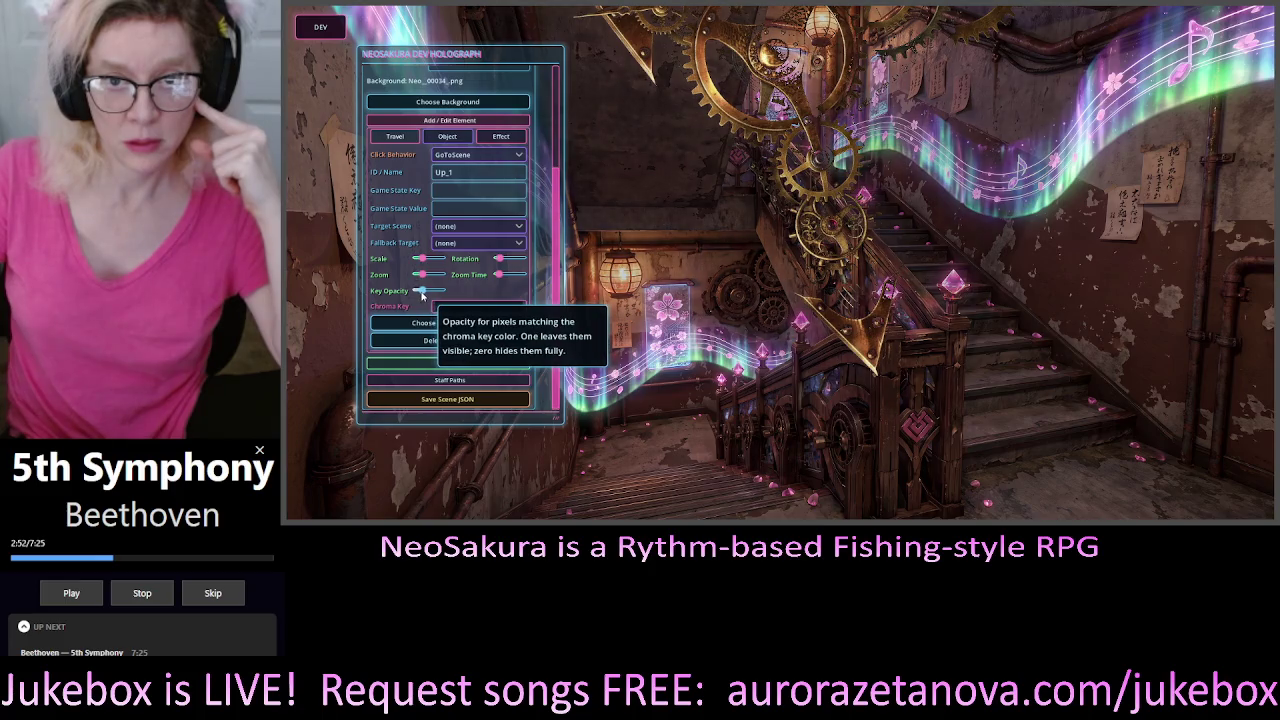
mouse_move(422, 294)
mouse_down()
mouse_move(446, 294)
mouse_move(417, 303)
mouse_move(439, 304)
mouse_up()
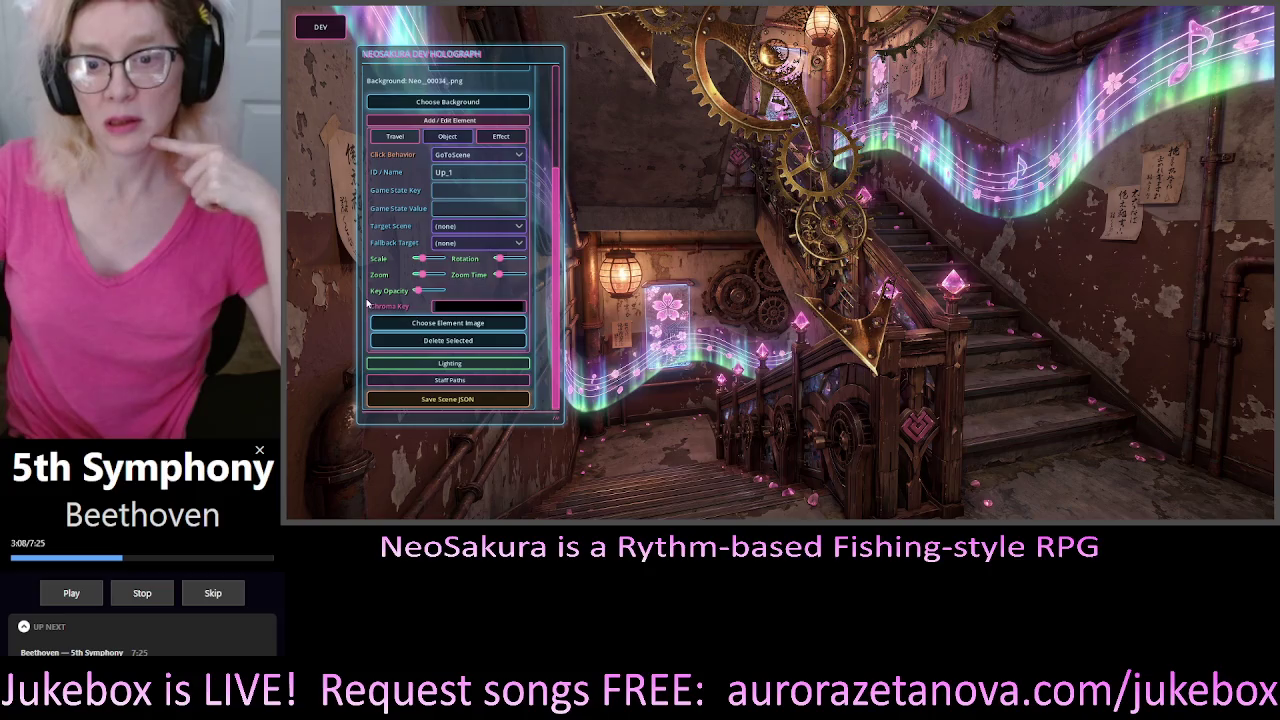
drag(417, 291, 441, 291)
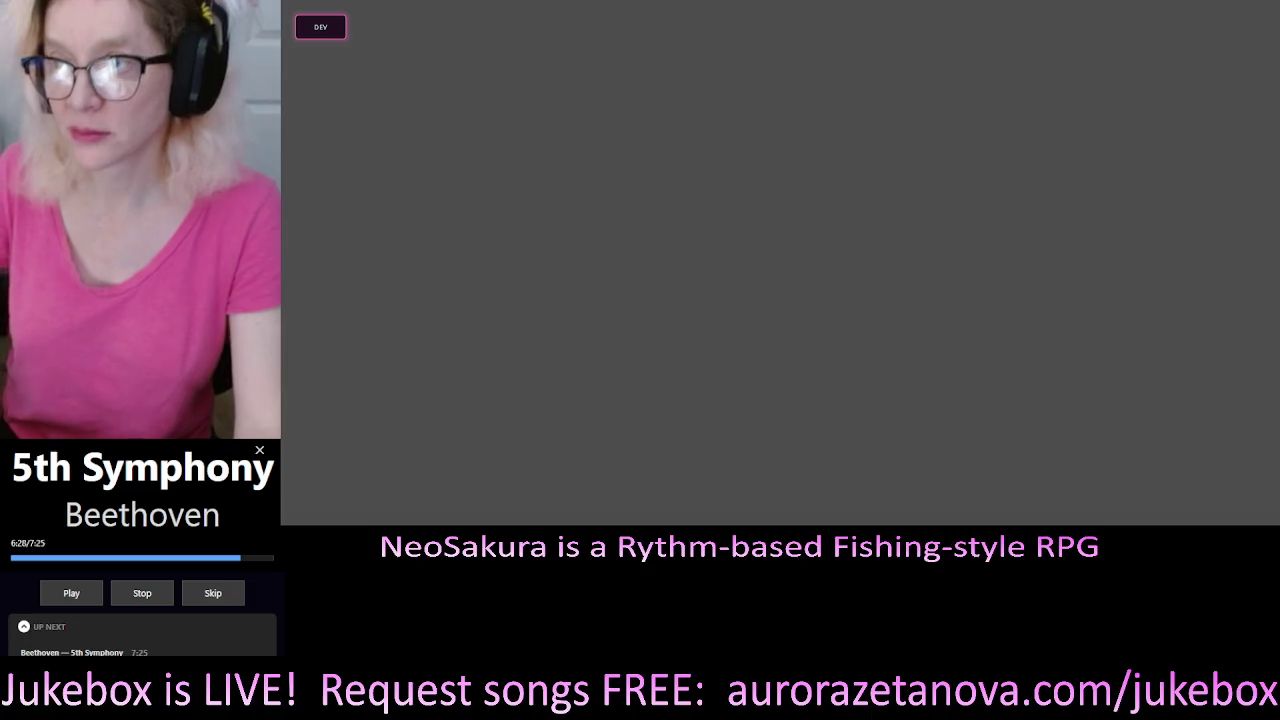
Reload scene 001, select the Up_1 gear and show its element settings
click(320, 27)
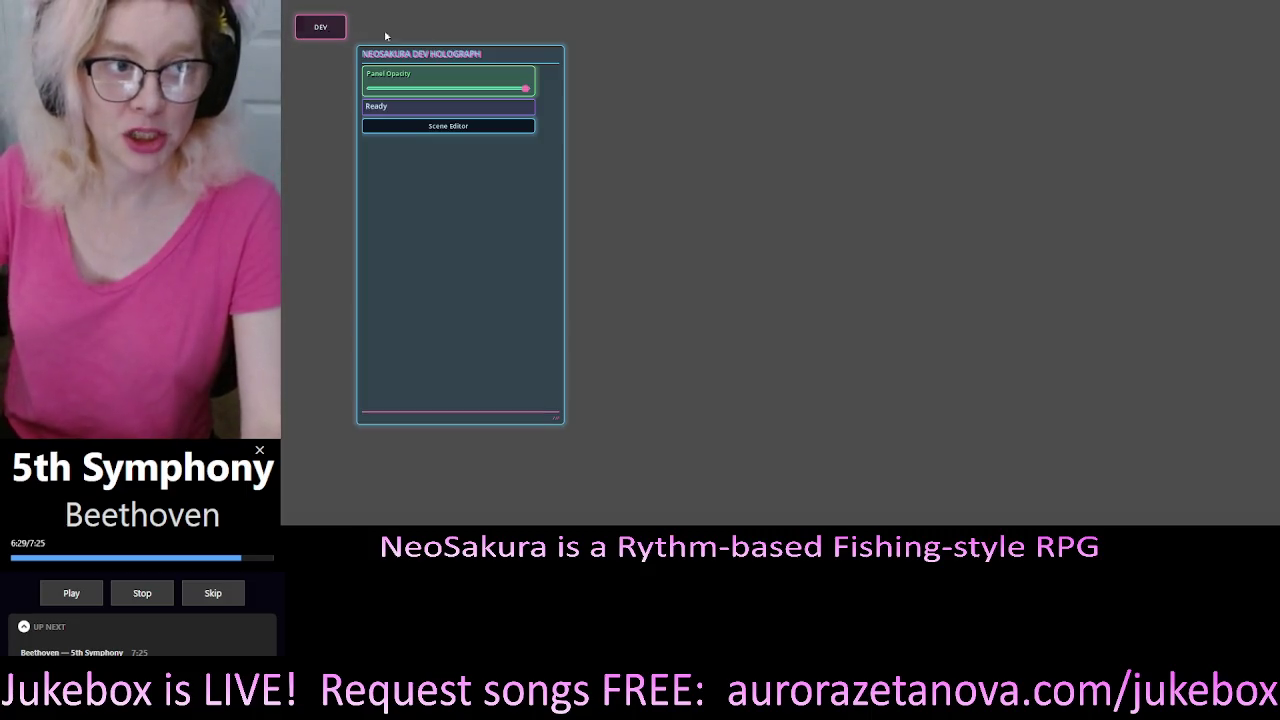
click(491, 126)
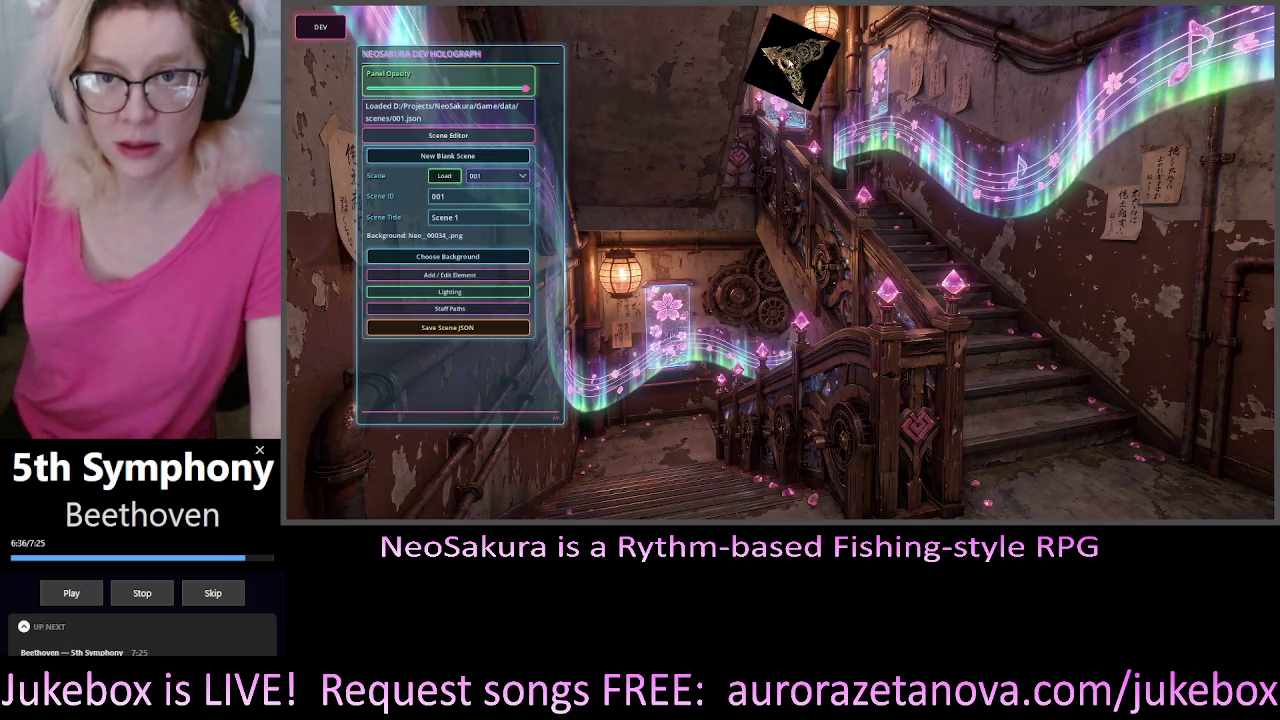
click(812, 58)
click(446, 266)
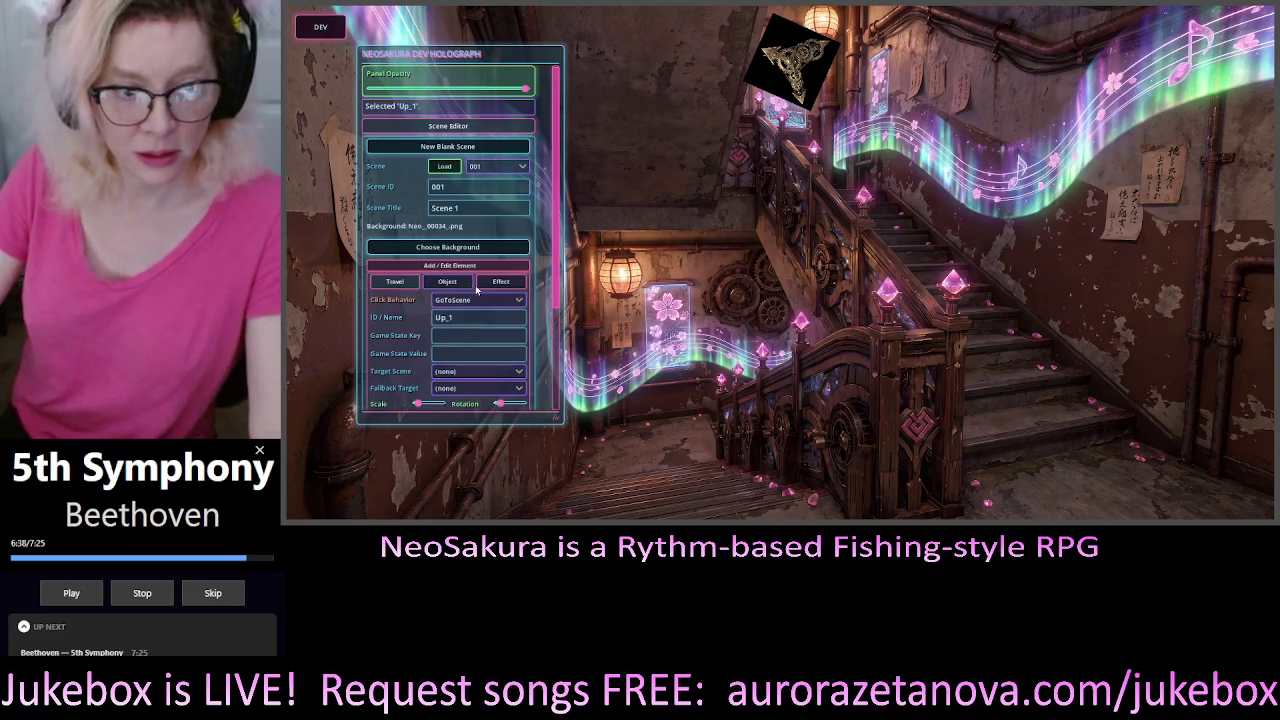
Set Up_1's chroma key colour to pure black 000000
click(510, 303)
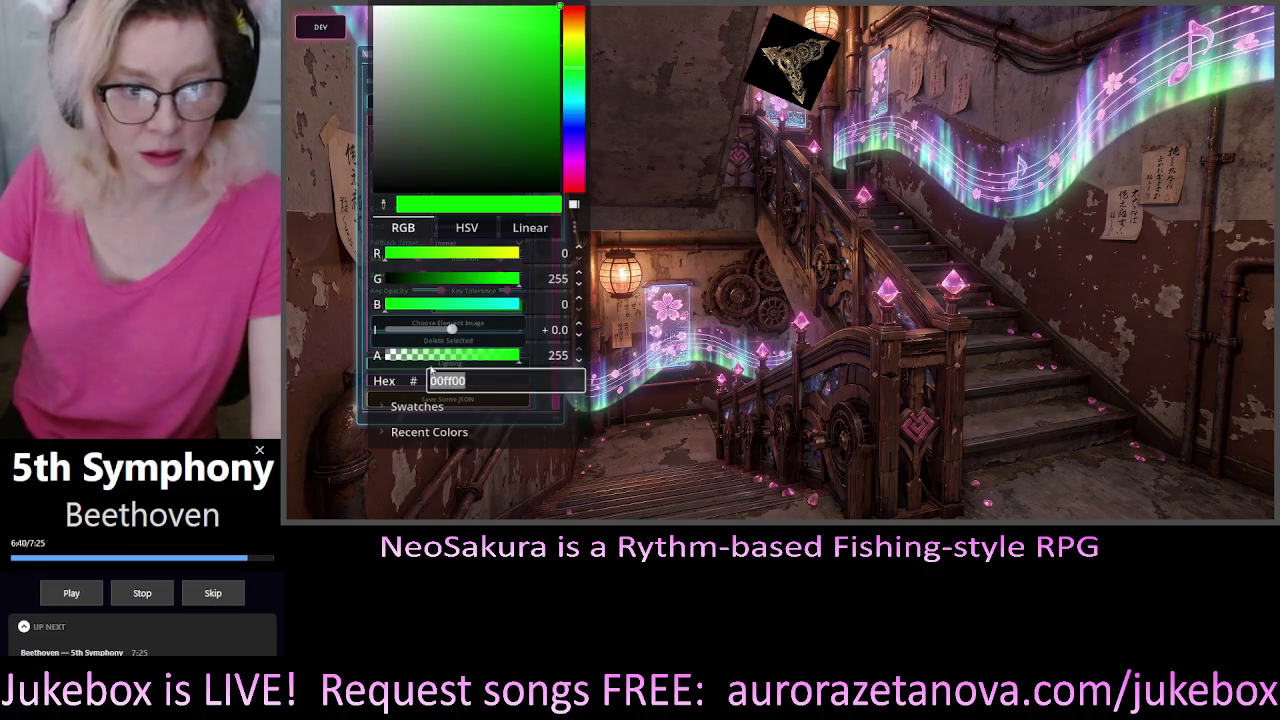
click(378, 186)
drag(378, 190, 370, 215)
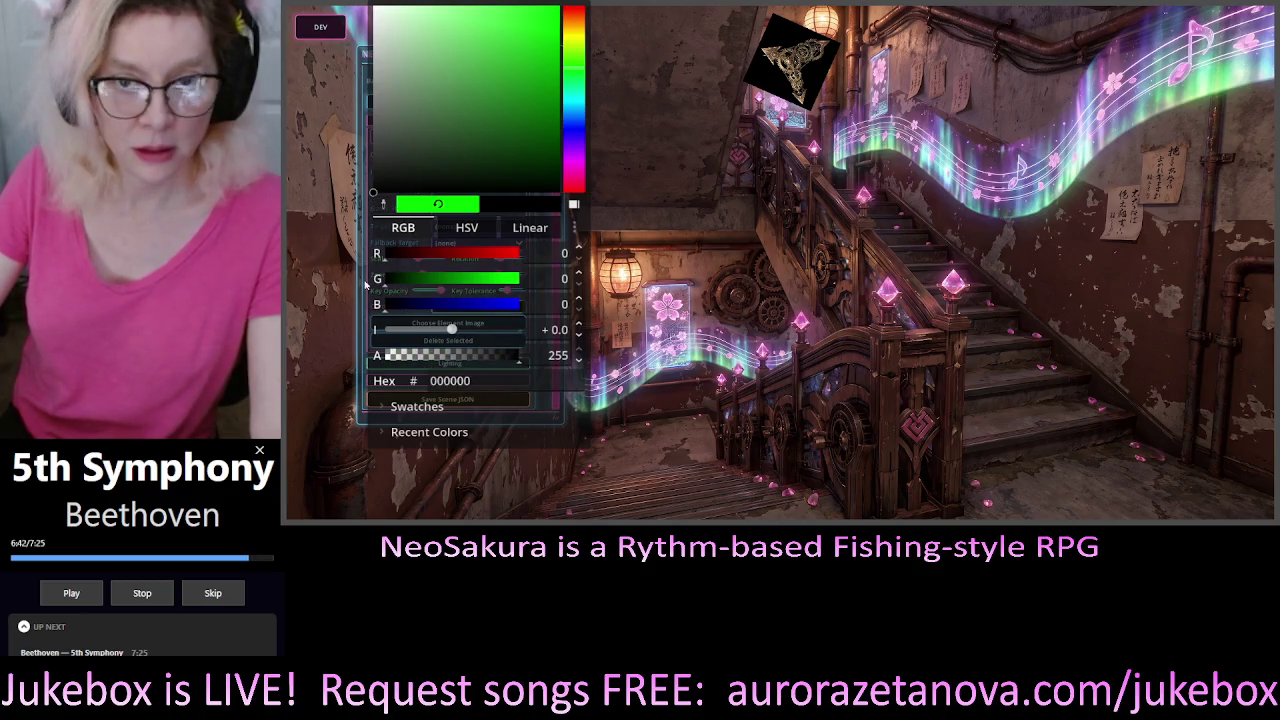
click(686, 271)
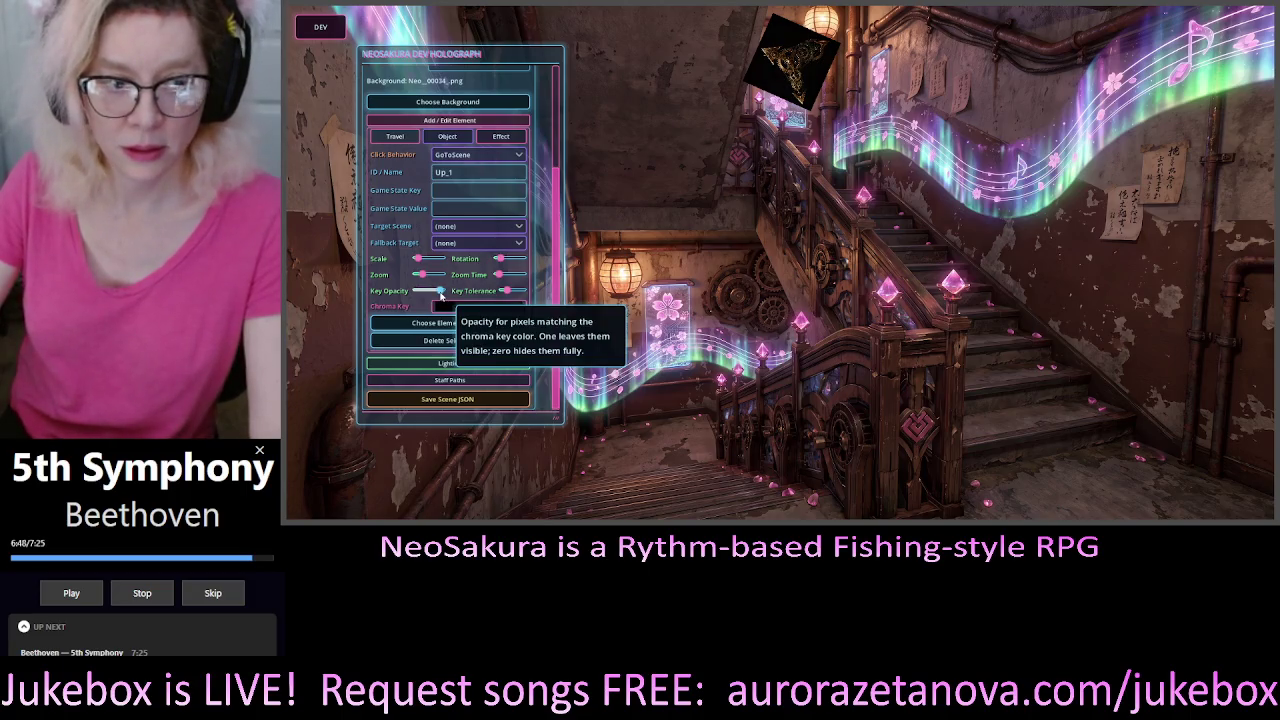
Minimise key opacity, tune key tolerance, enlarge the gear and move it onto the stairway's right side
drag(440, 293, 408, 293)
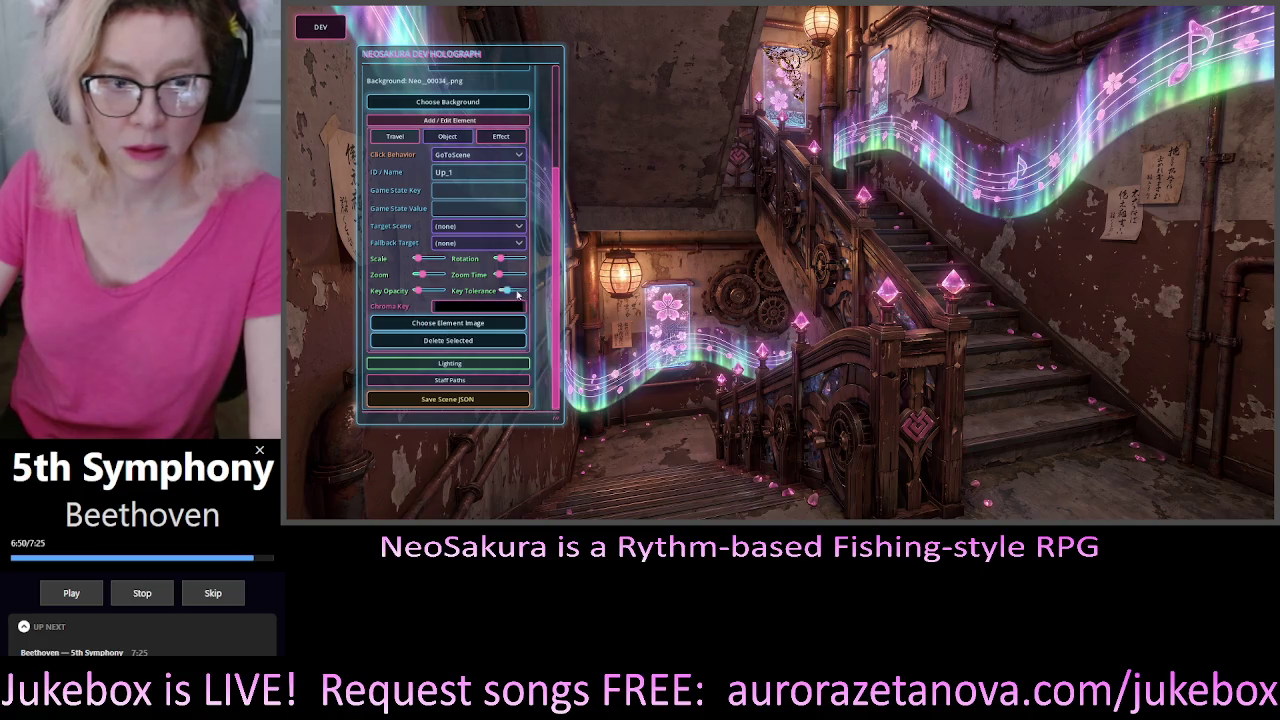
drag(508, 293, 504, 296)
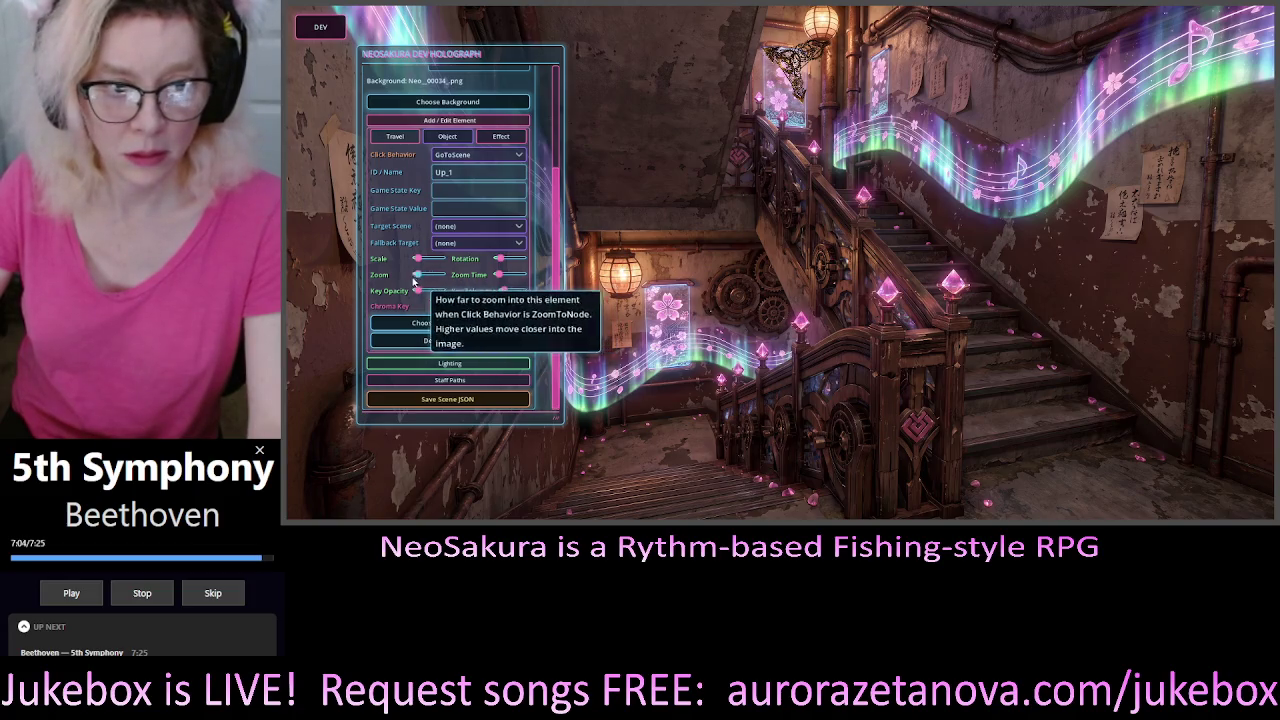
drag(418, 258, 420, 259)
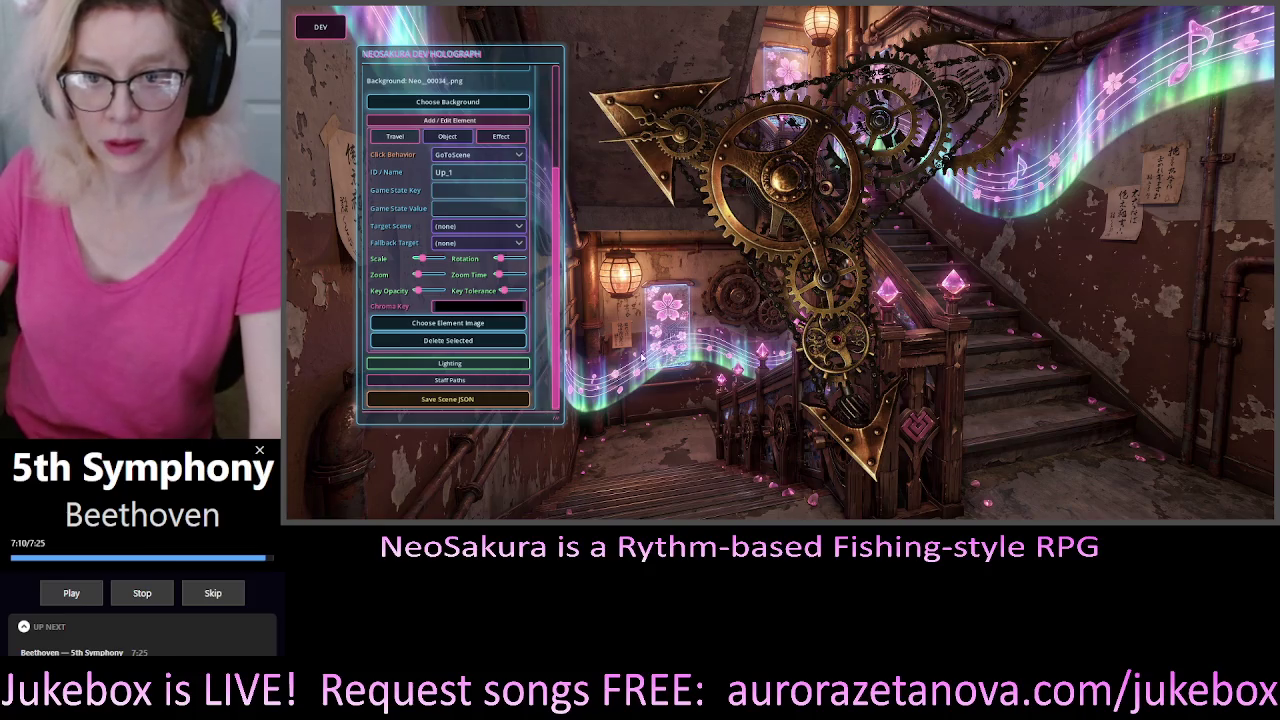
drag(785, 213, 970, 178)
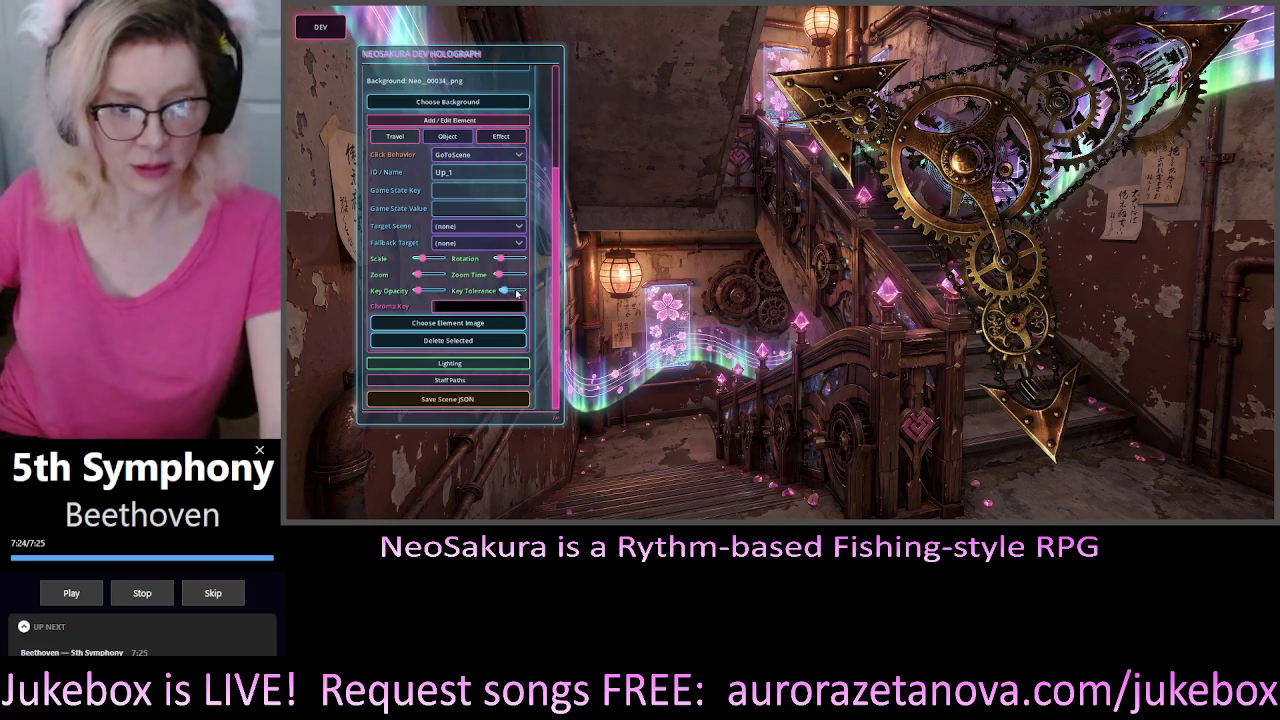
mouse_move(507, 293)
mouse_down()
mouse_move(521, 293)
mouse_move(506, 292)
mouse_up()
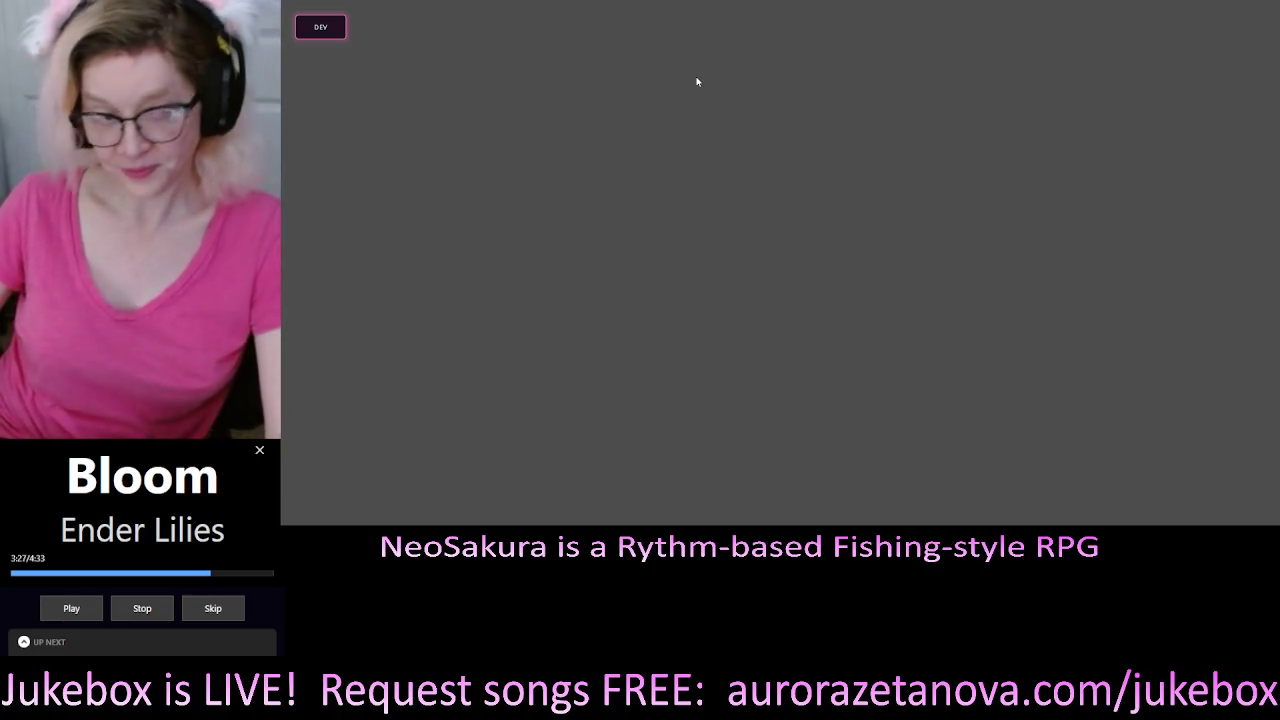
Open the developer holograph panel on the restarted game's empty view
click(320, 27)
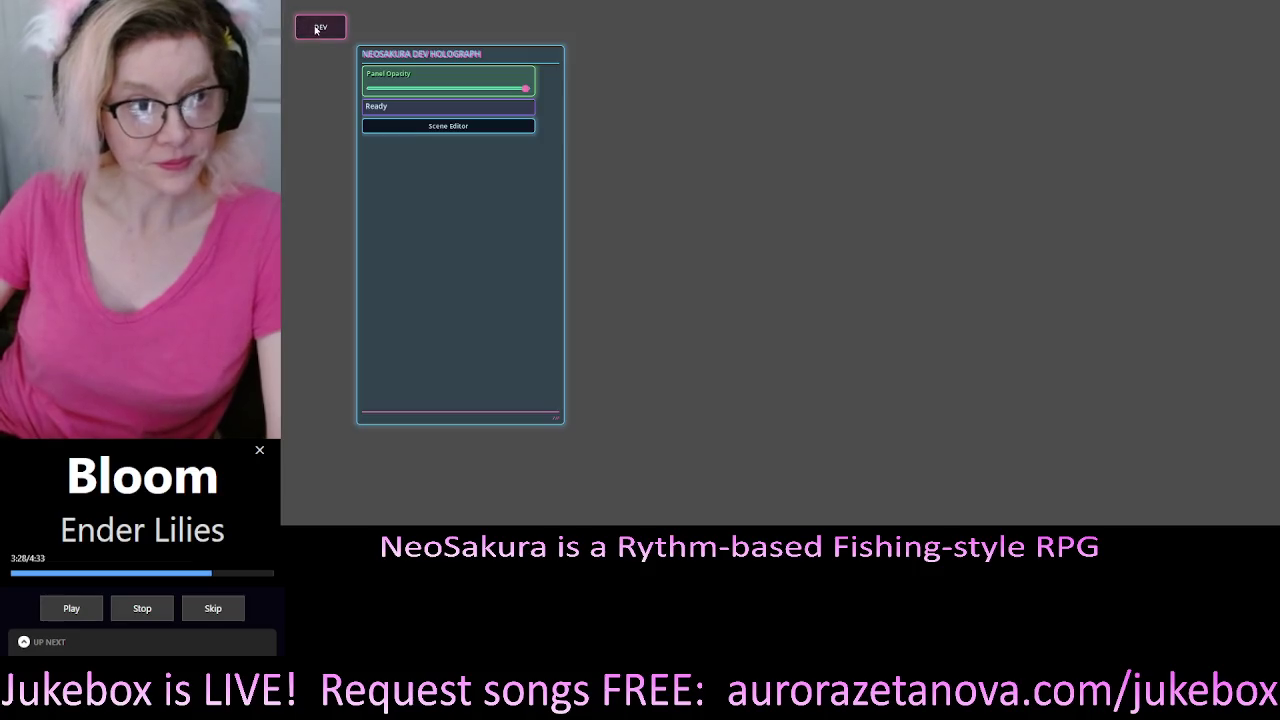
Load scene 001 with the stairway background and select the Up_1 gear element
click(479, 131)
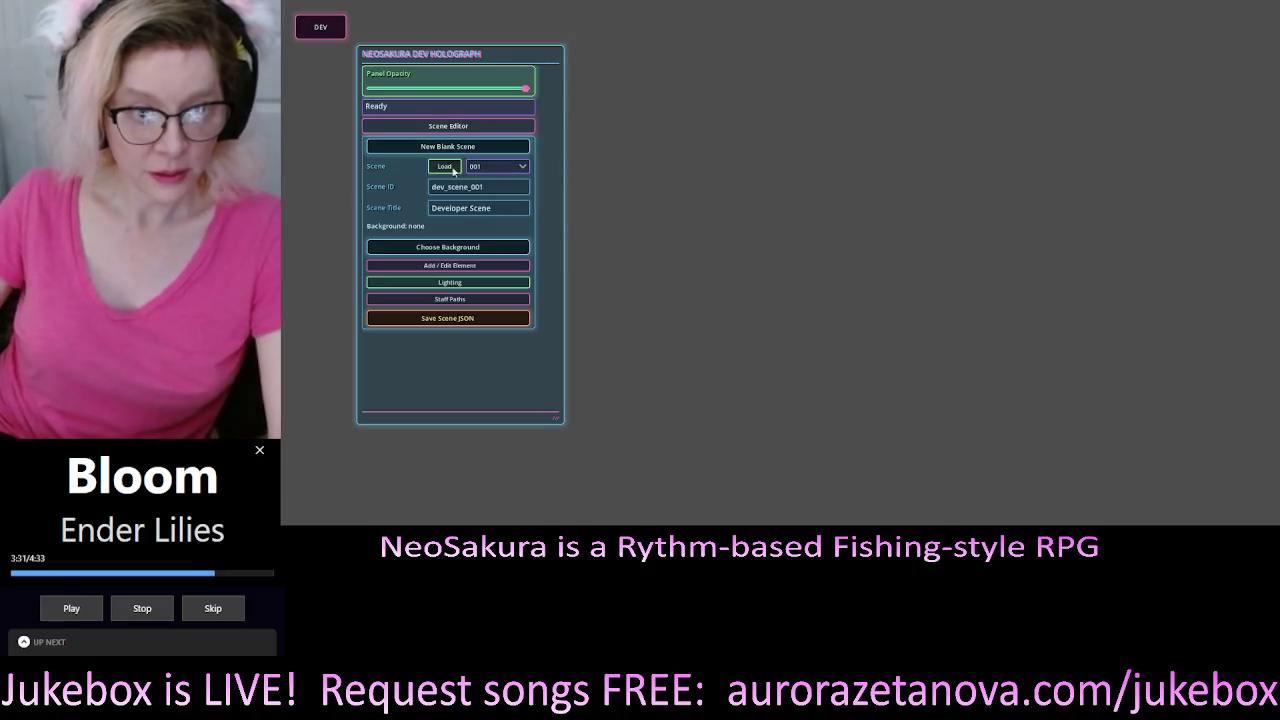
click(453, 171)
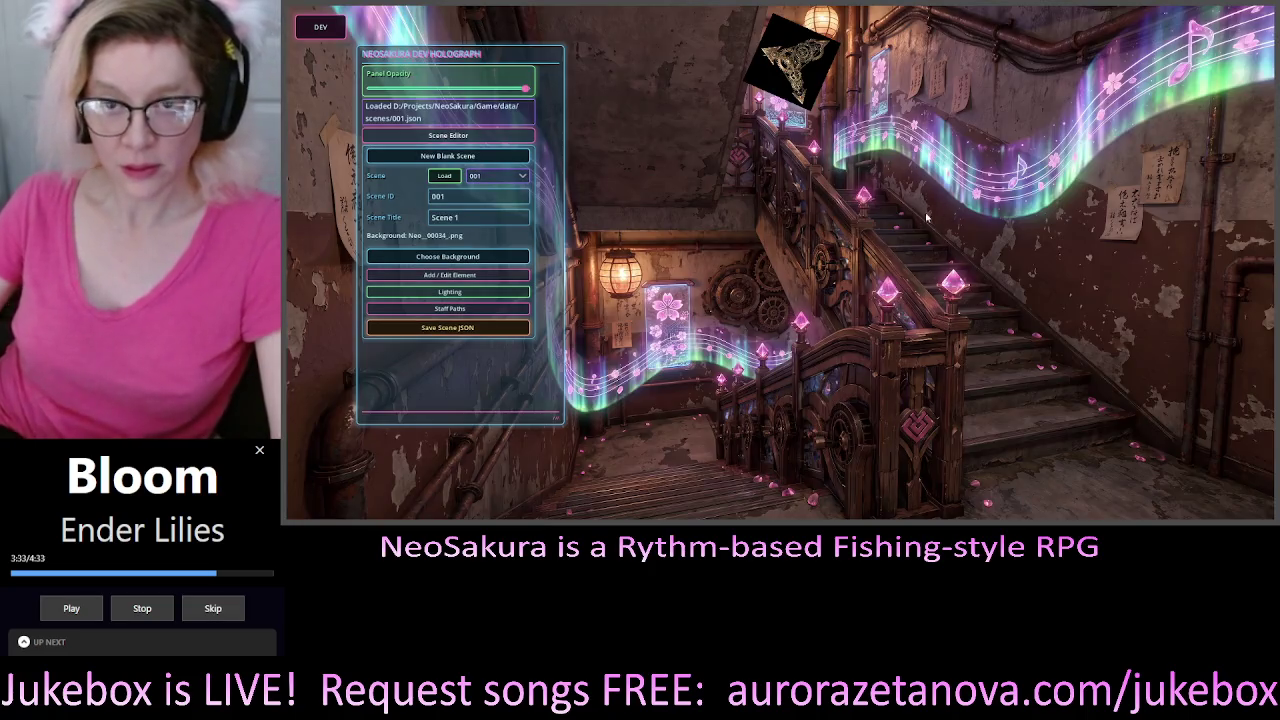
click(805, 110)
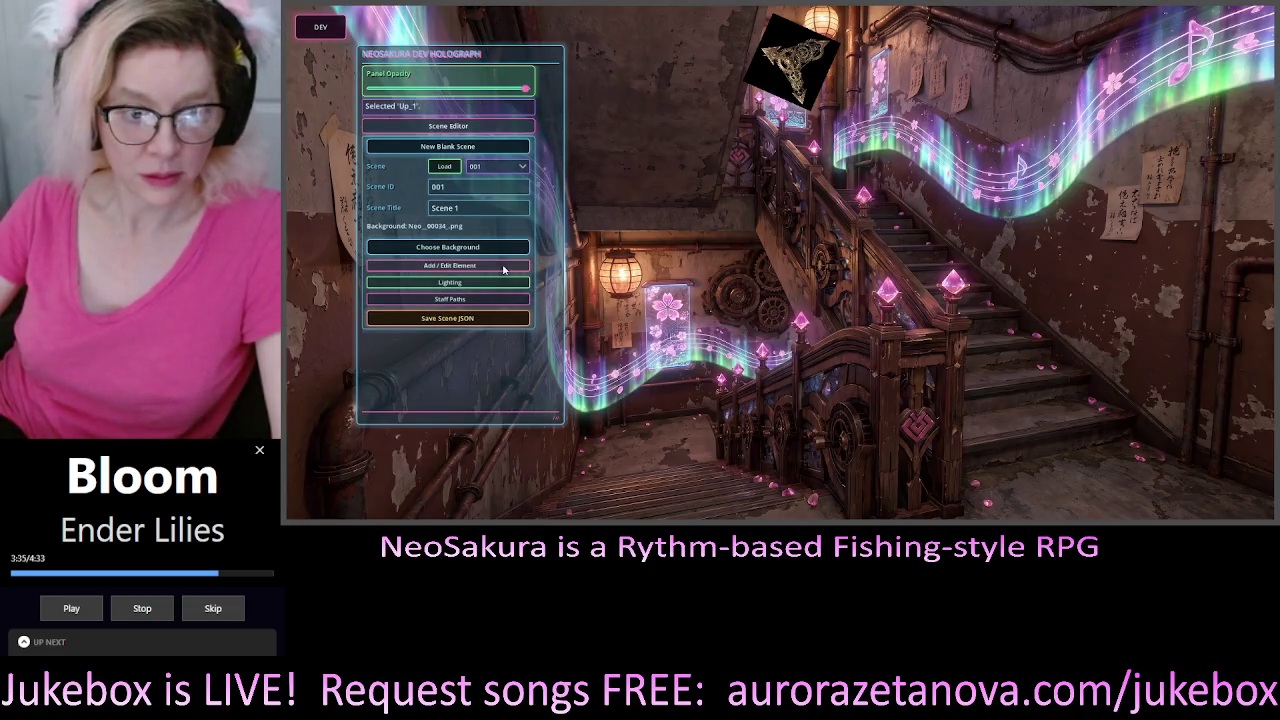
Set Up_1's chroma key colour to black
click(504, 266)
scroll(486, 330, down, 2)
click(460, 318)
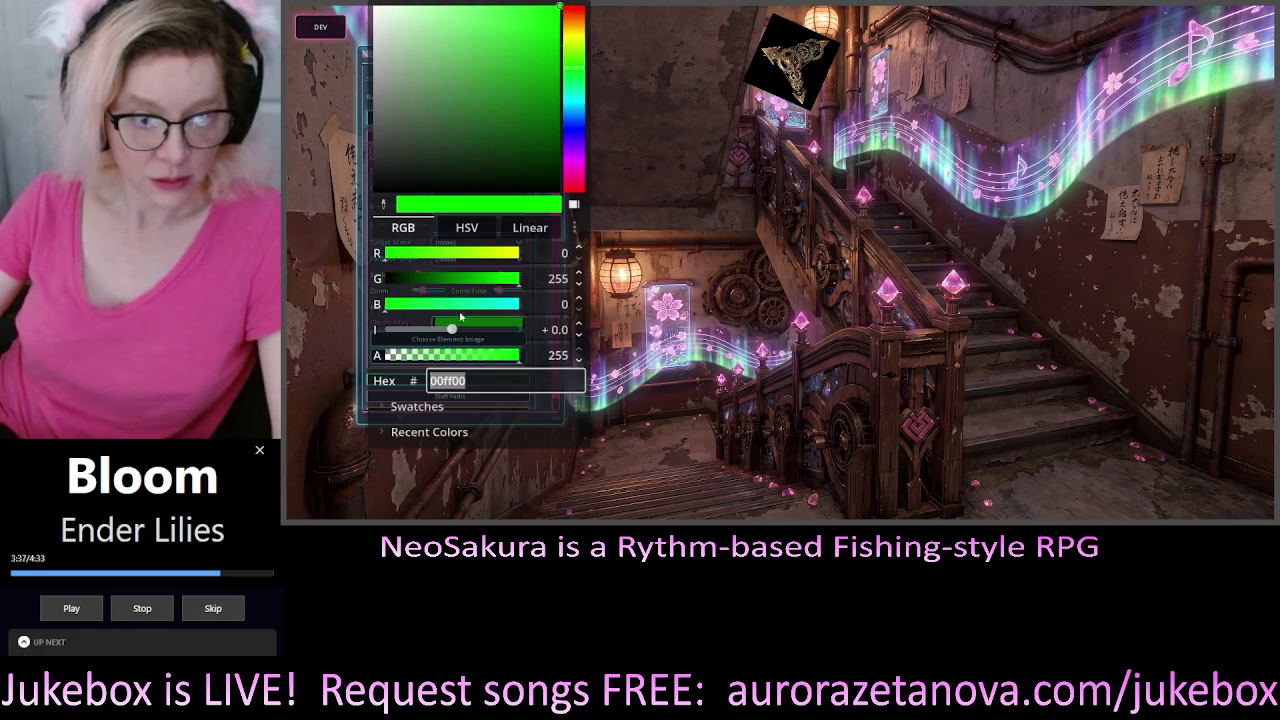
click(375, 193)
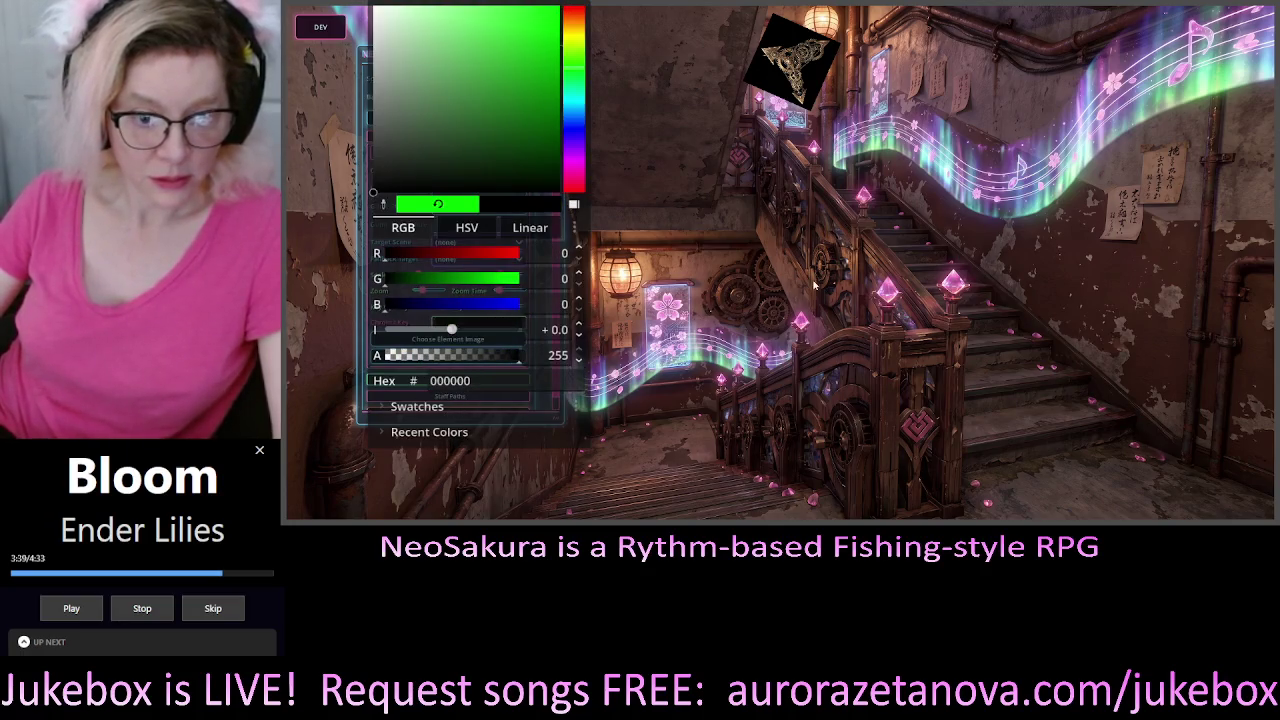
click(815, 287)
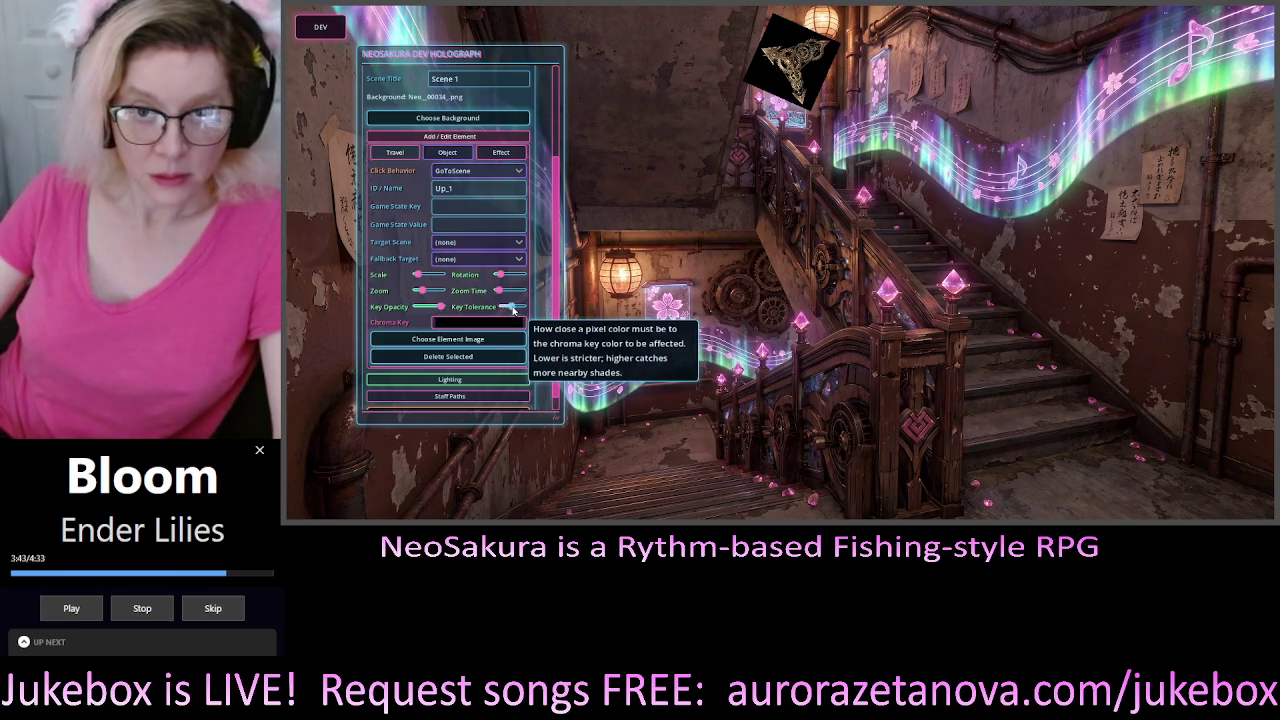
Drop Key Opacity to minimum and lower Key Tolerance slightly to hide the black background
drag(513, 310, 504, 309)
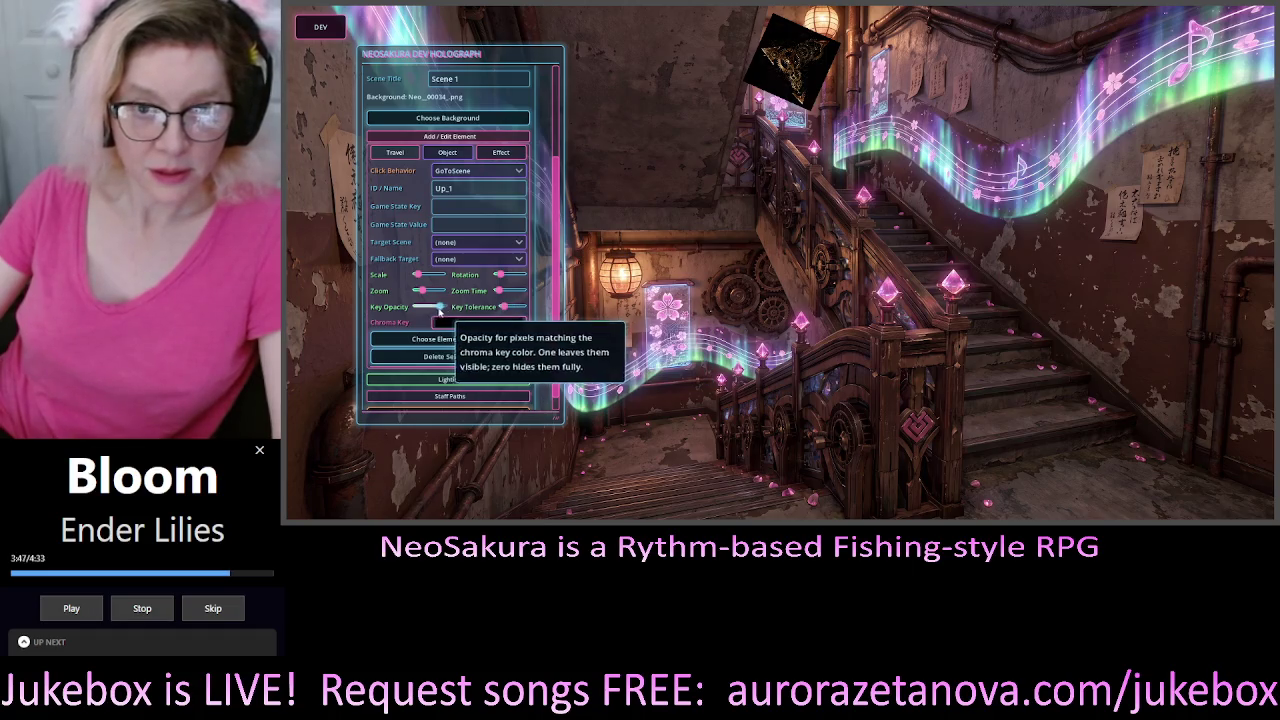
drag(439, 311, 386, 327)
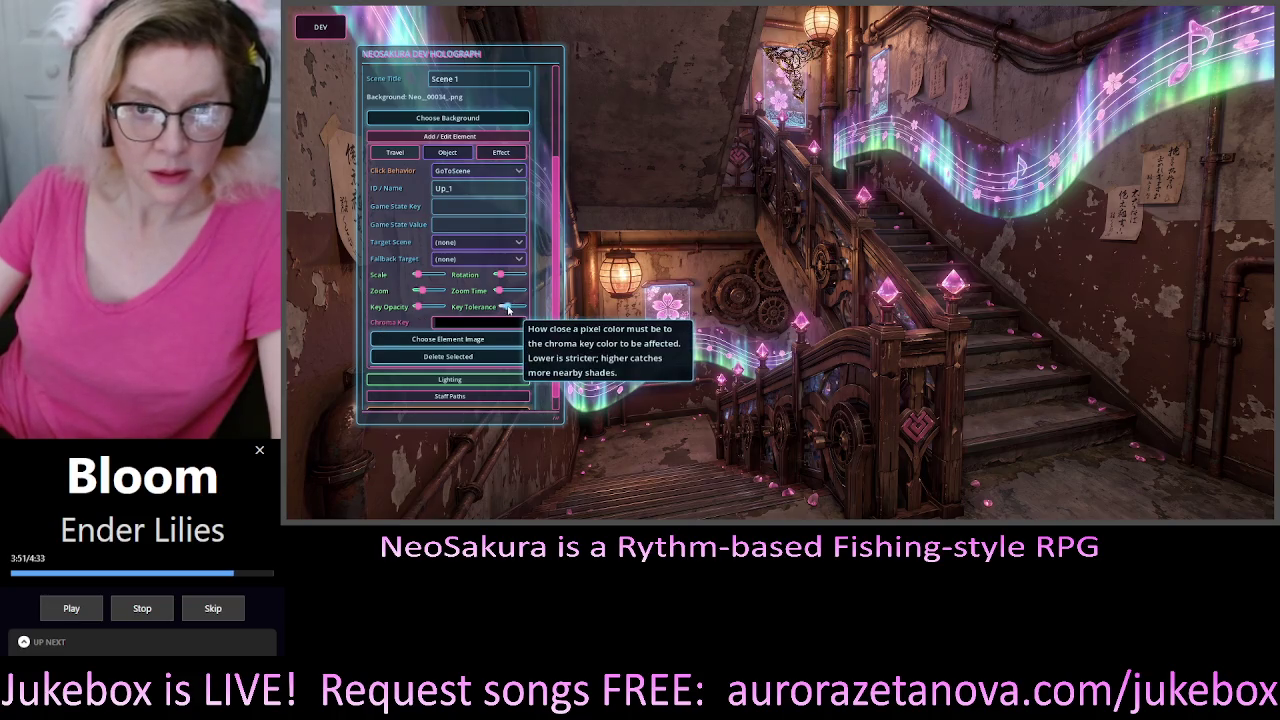
drag(509, 310, 506, 317)
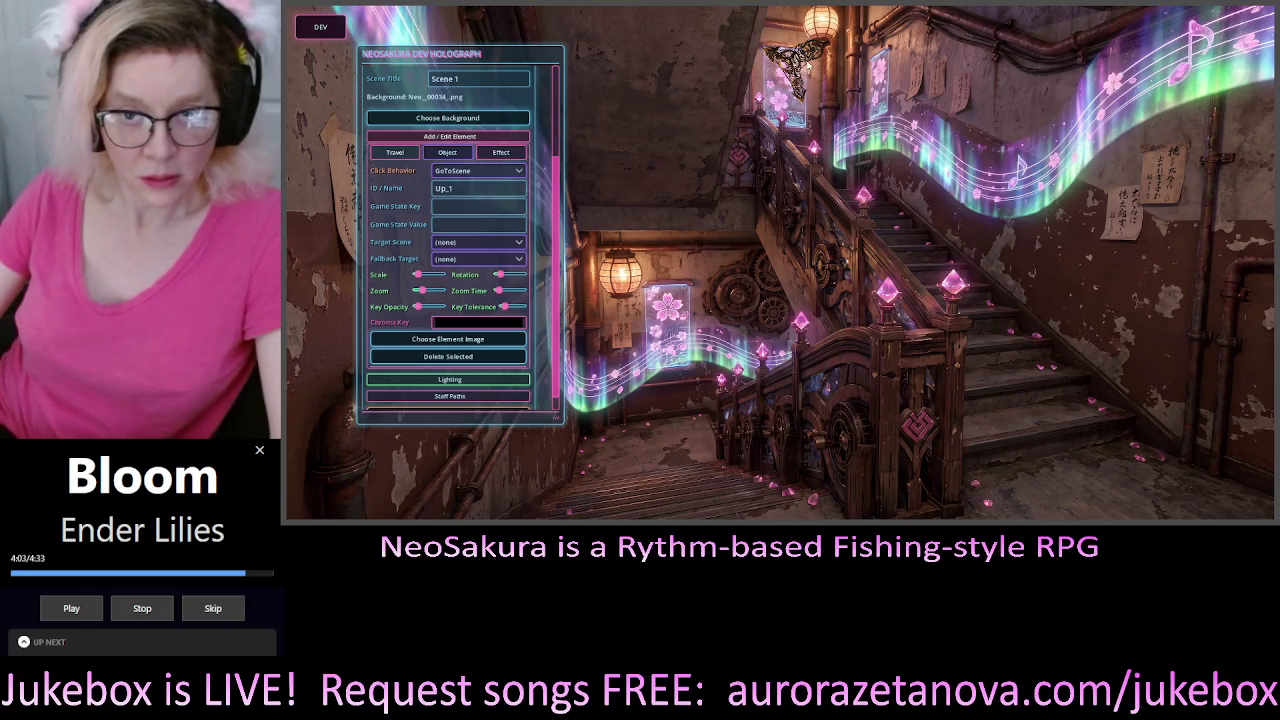
Enlarge the Up_1 gear, move it down over the stairway, and keep its black background keyed out
drag(418, 275, 424, 276)
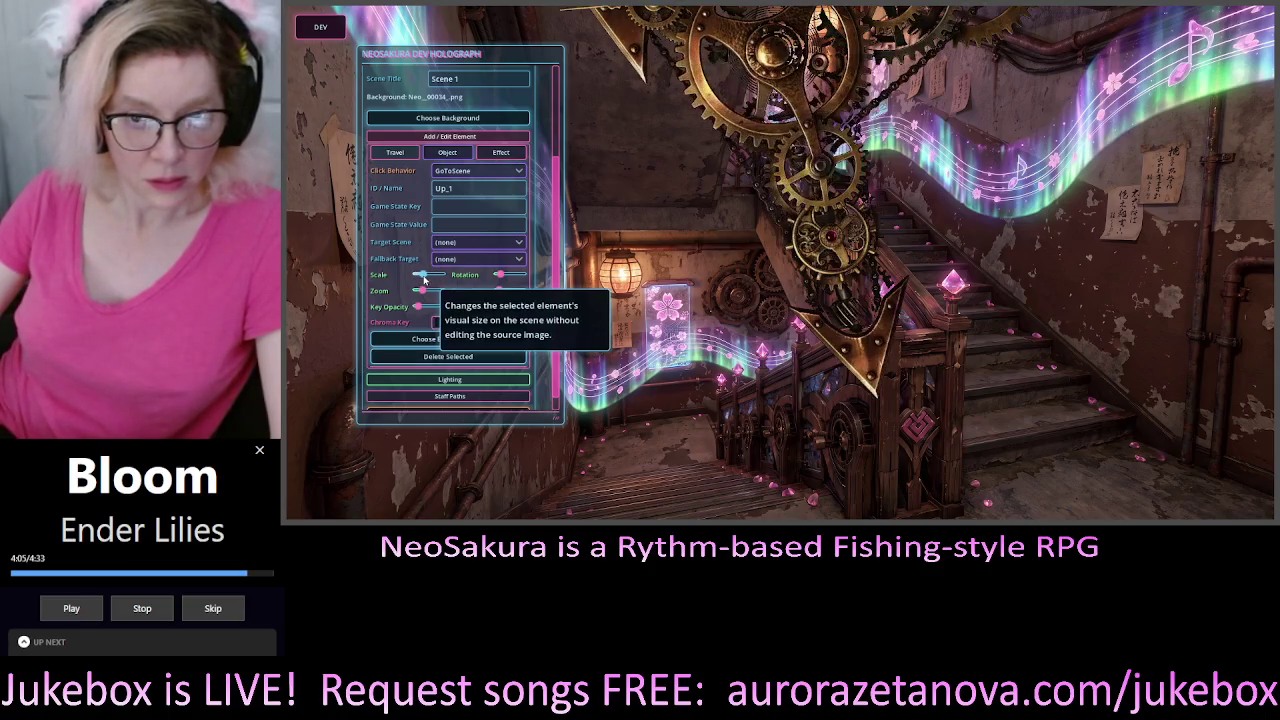
mouse_move(837, 95)
mouse_down()
mouse_move(815, 285)
mouse_move(825, 252)
mouse_move(809, 108)
mouse_move(752, 330)
mouse_move(838, 250)
mouse_move(868, 153)
mouse_move(828, 128)
mouse_up()
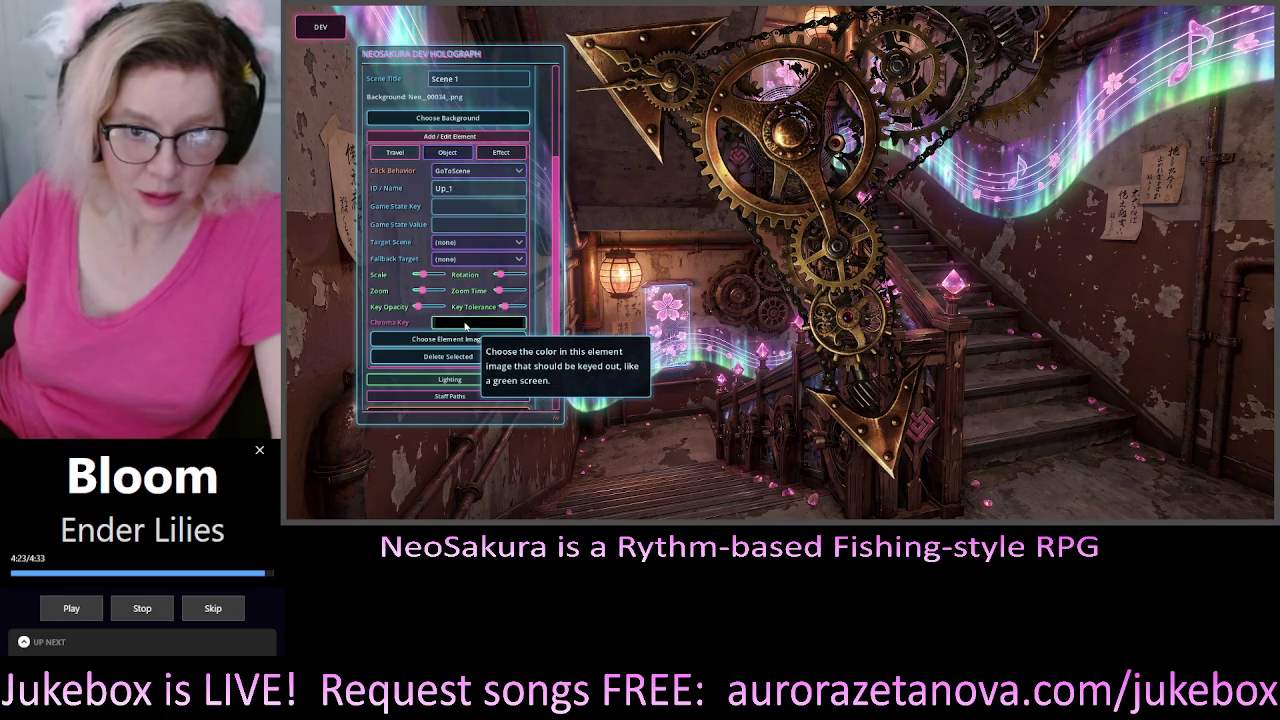
click(465, 324)
key(Escape)
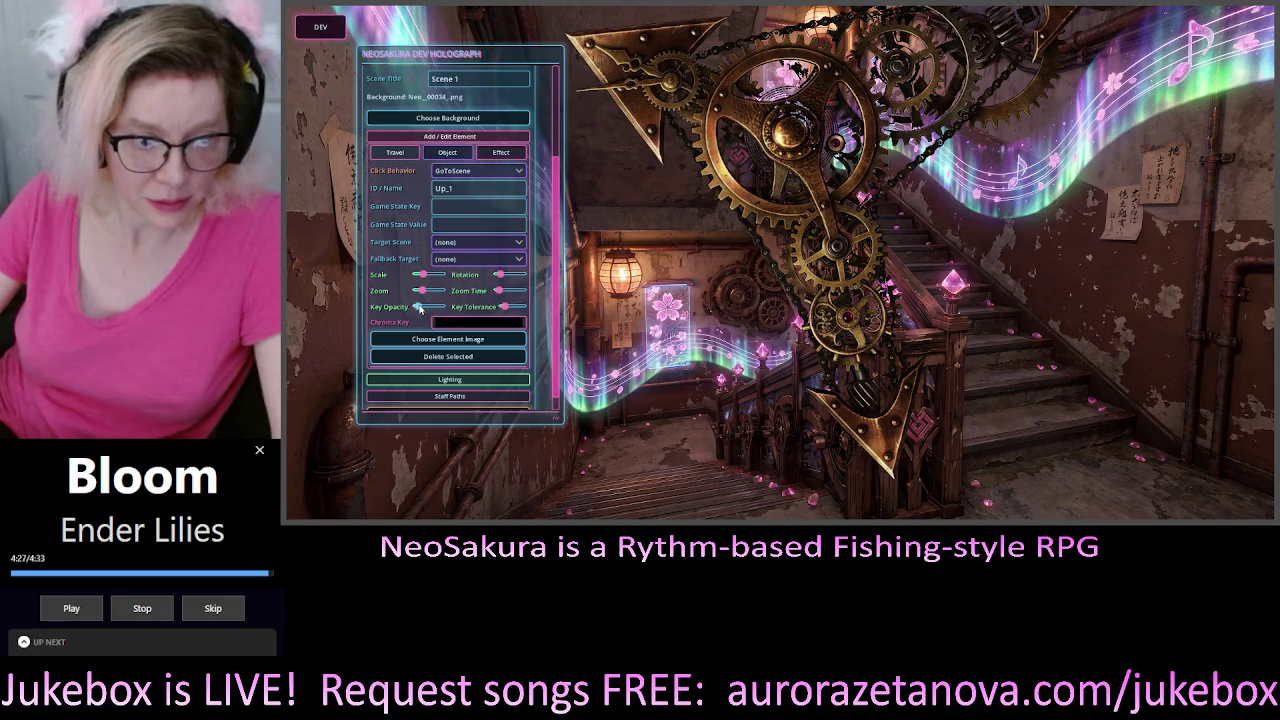
drag(418, 307, 441, 307)
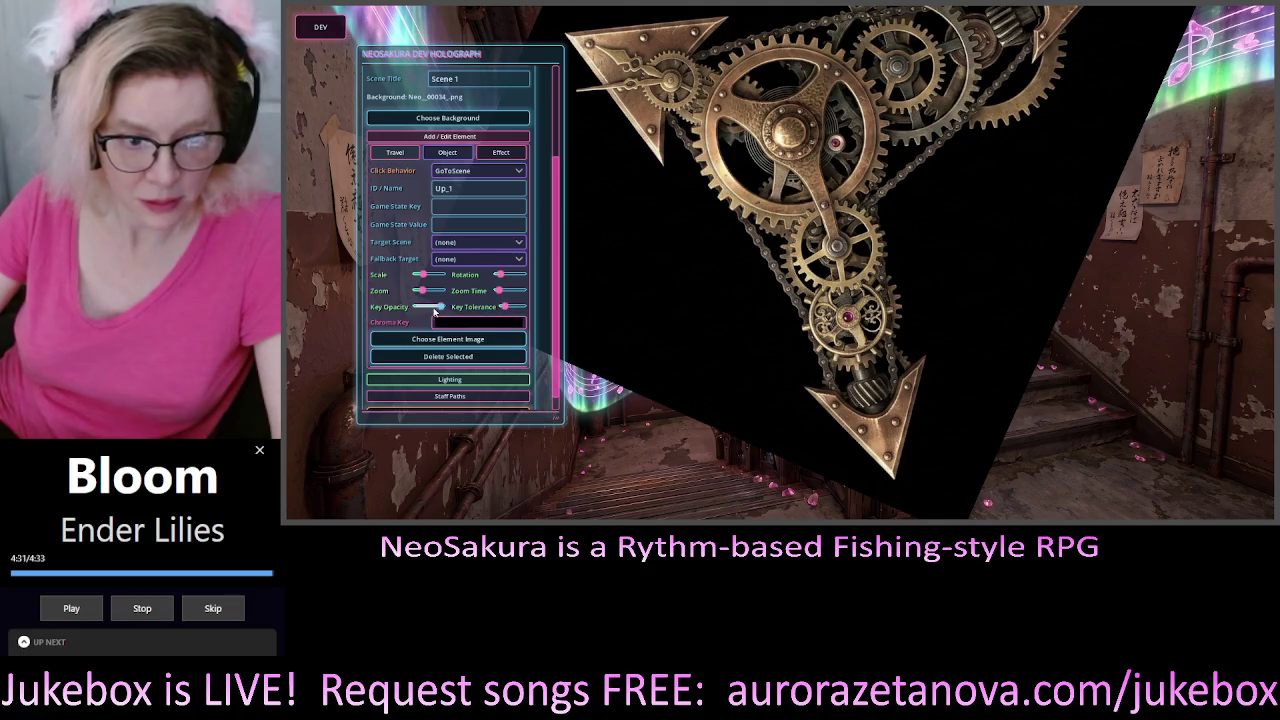
mouse_move(441, 311)
mouse_down()
mouse_move(416, 312)
mouse_move(452, 314)
mouse_move(408, 316)
mouse_up()
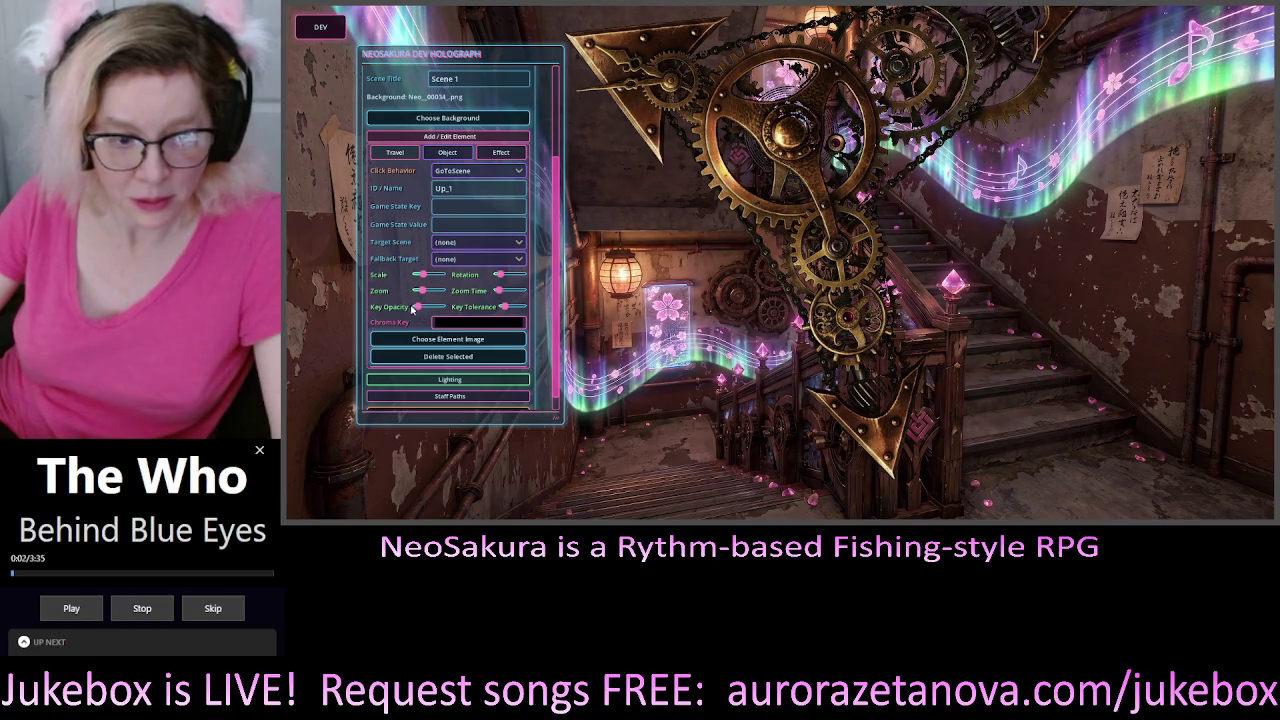
Set Up_1's Target Scene to 002, then shrink the gear greatly
mouse_move(507, 310)
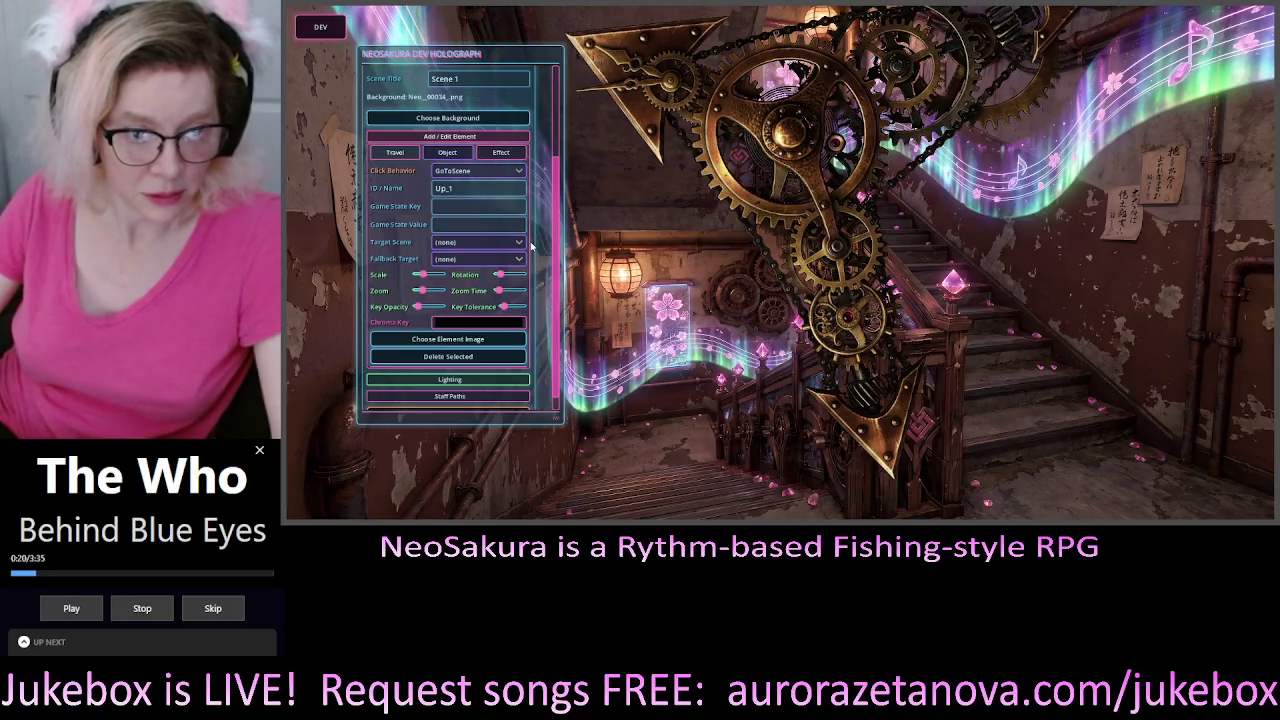
scroll(500, 292, down, 1)
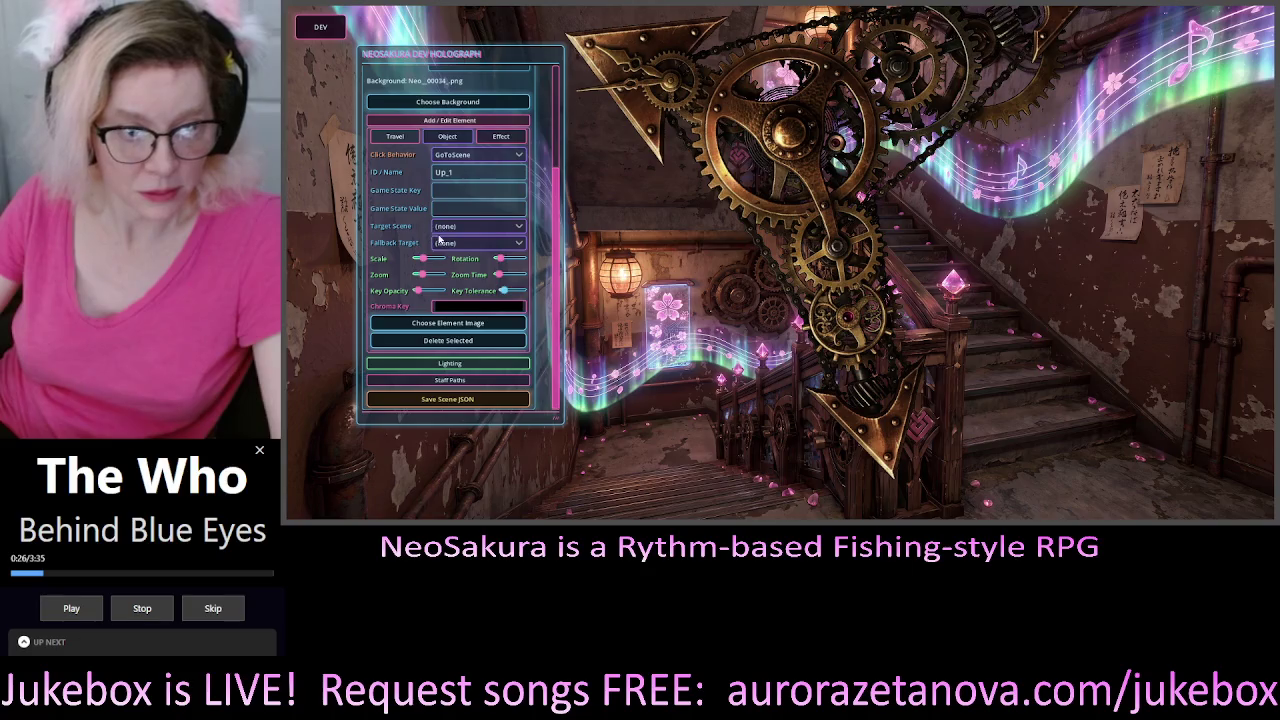
click(490, 229)
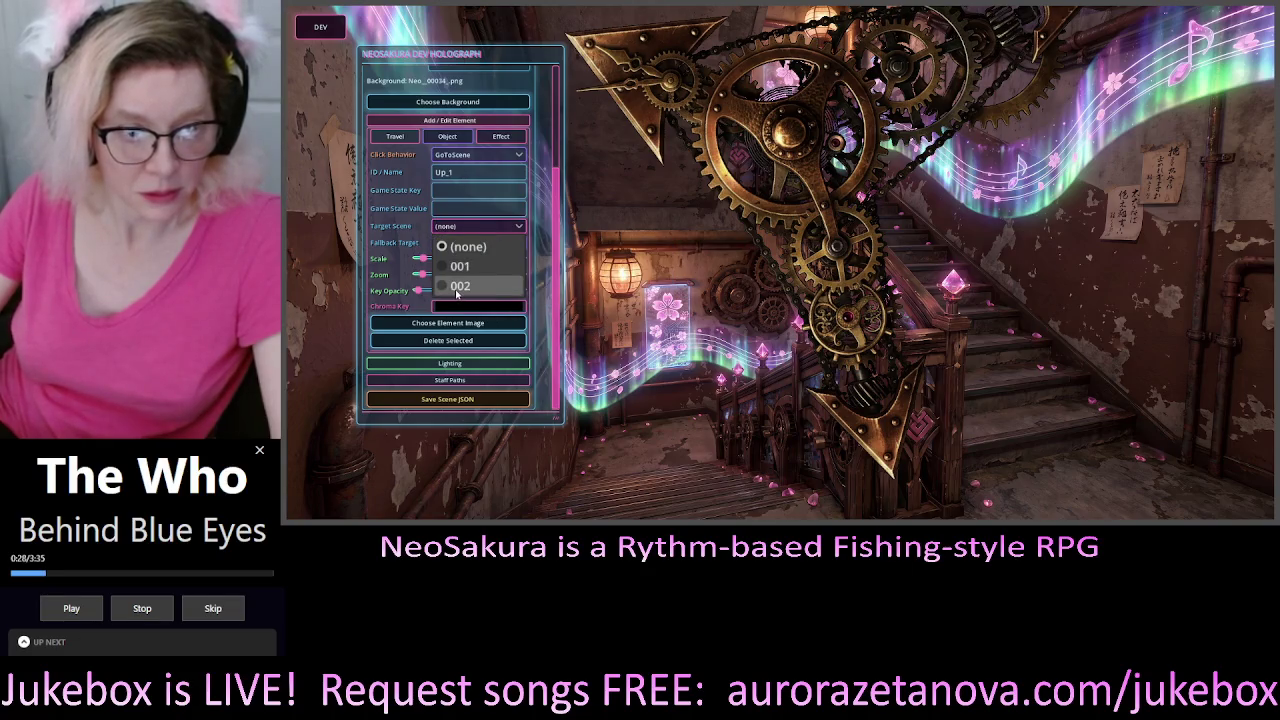
click(457, 289)
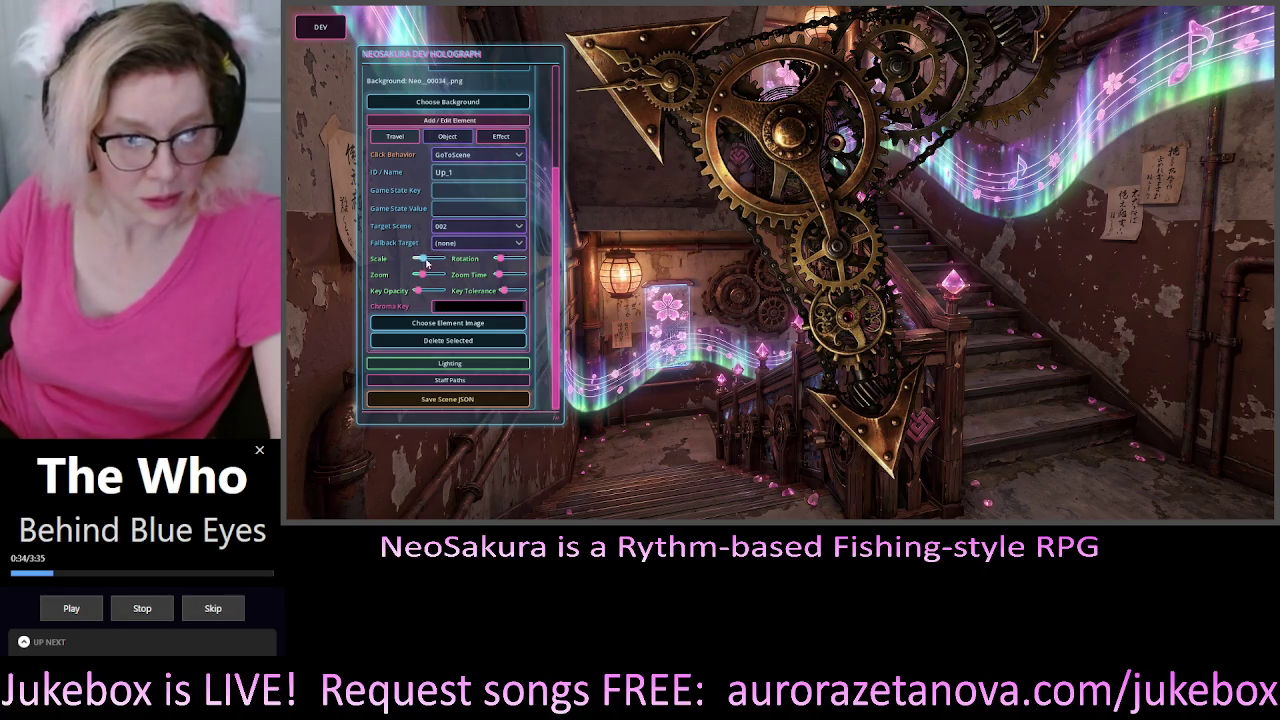
drag(426, 262, 419, 260)
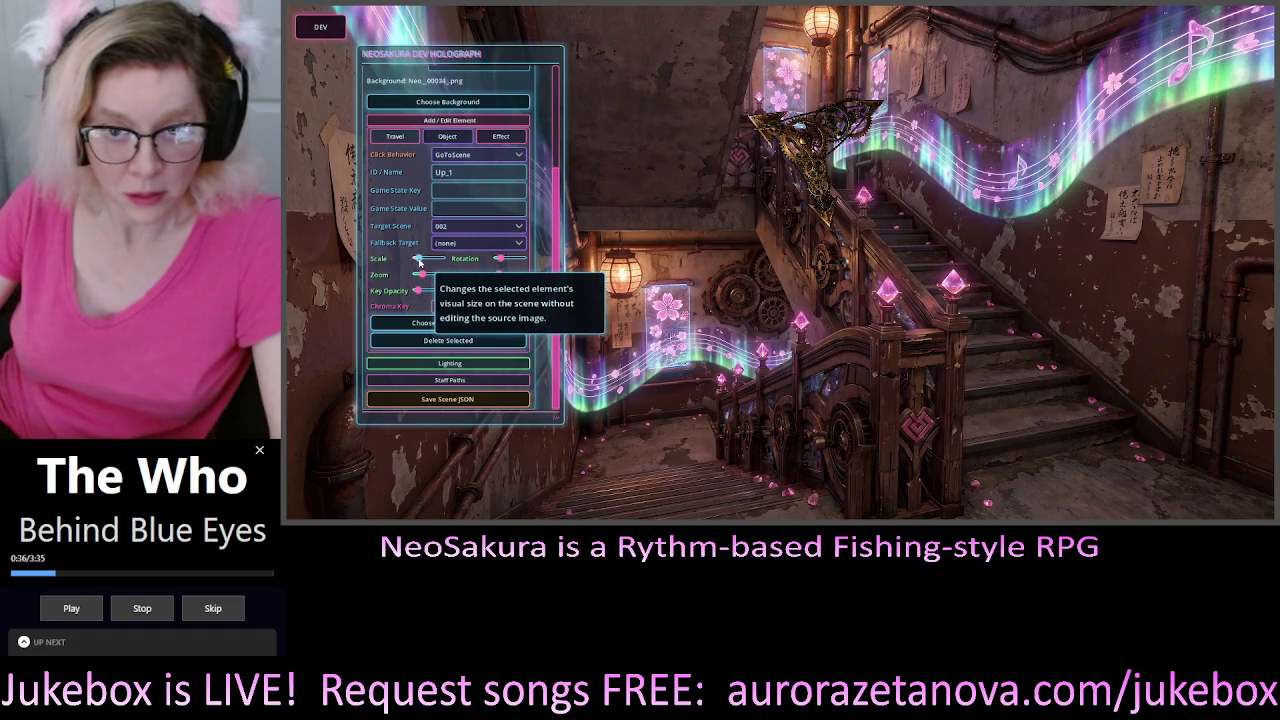
Move the shrunken gear up to the top landing of the stairway
mouse_move(816, 152)
mouse_down()
mouse_move(822, 86)
mouse_move(800, 73)
mouse_move(802, 57)
mouse_move(810, 82)
mouse_move(852, 84)
mouse_up()
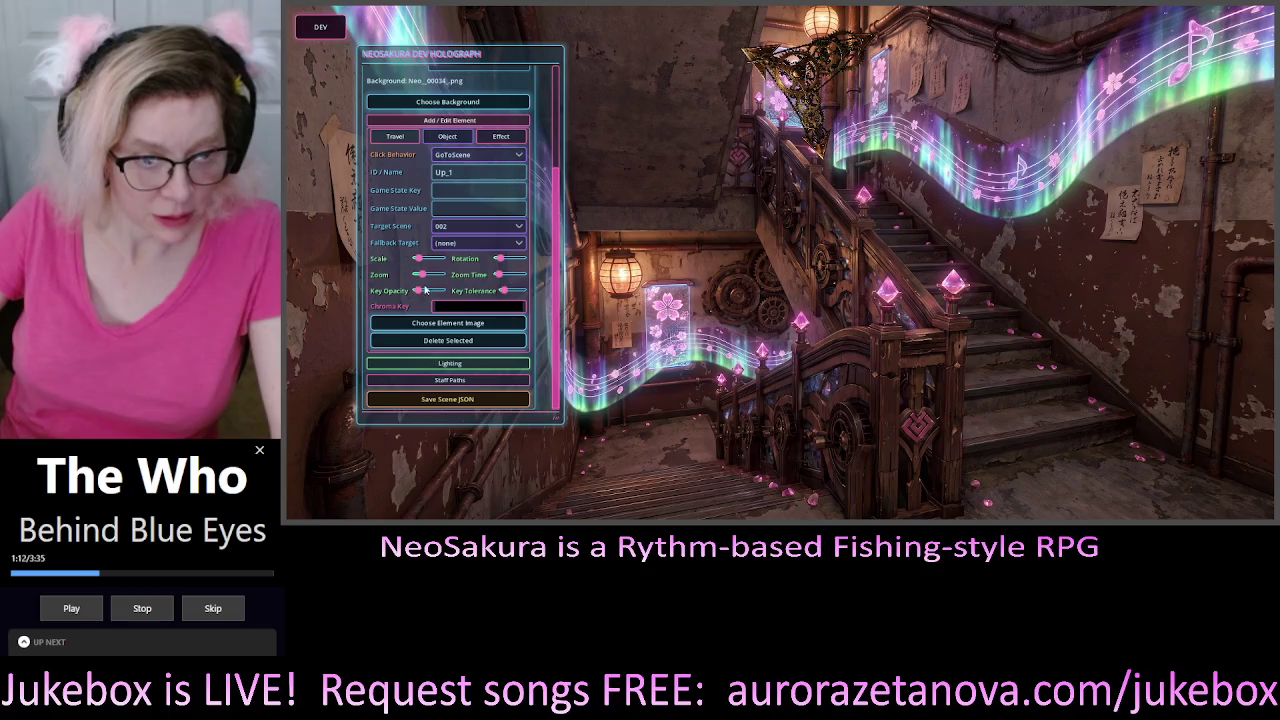
Scroll through the dev panel and expand the lighting settings
scroll(434, 272, up, 2)
scroll(395, 268, down, 1)
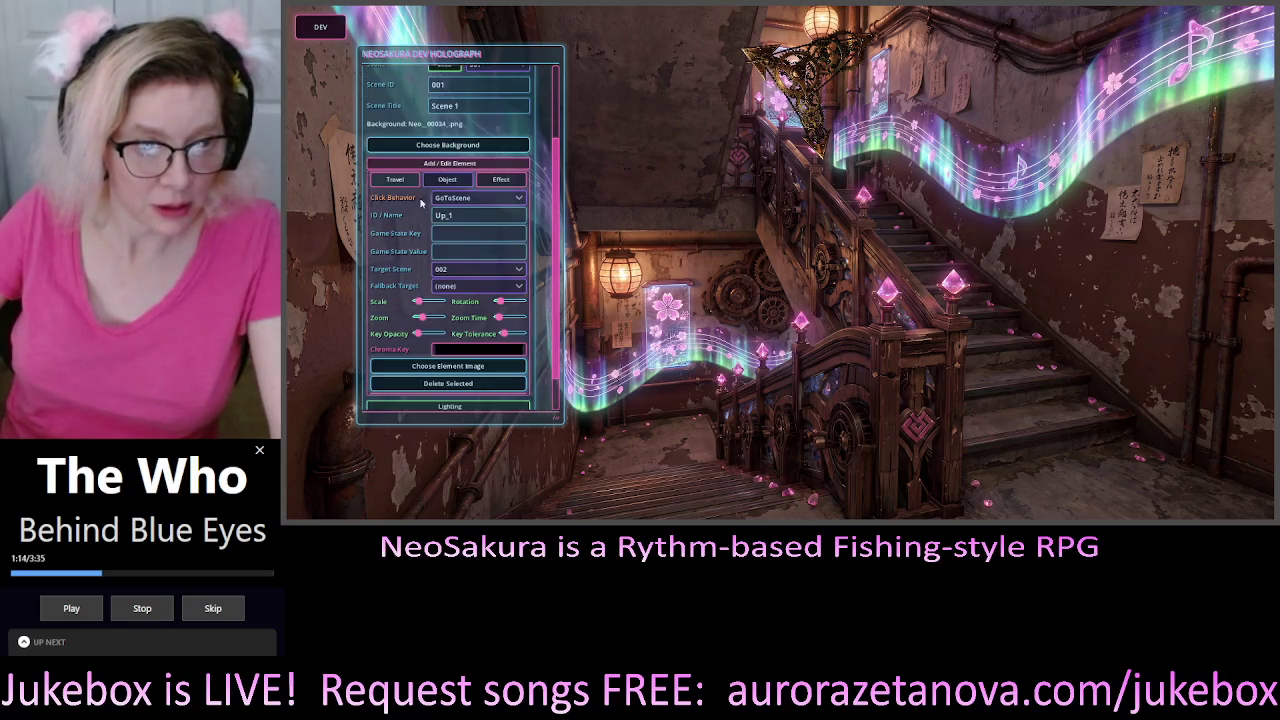
scroll(438, 165, up, 3)
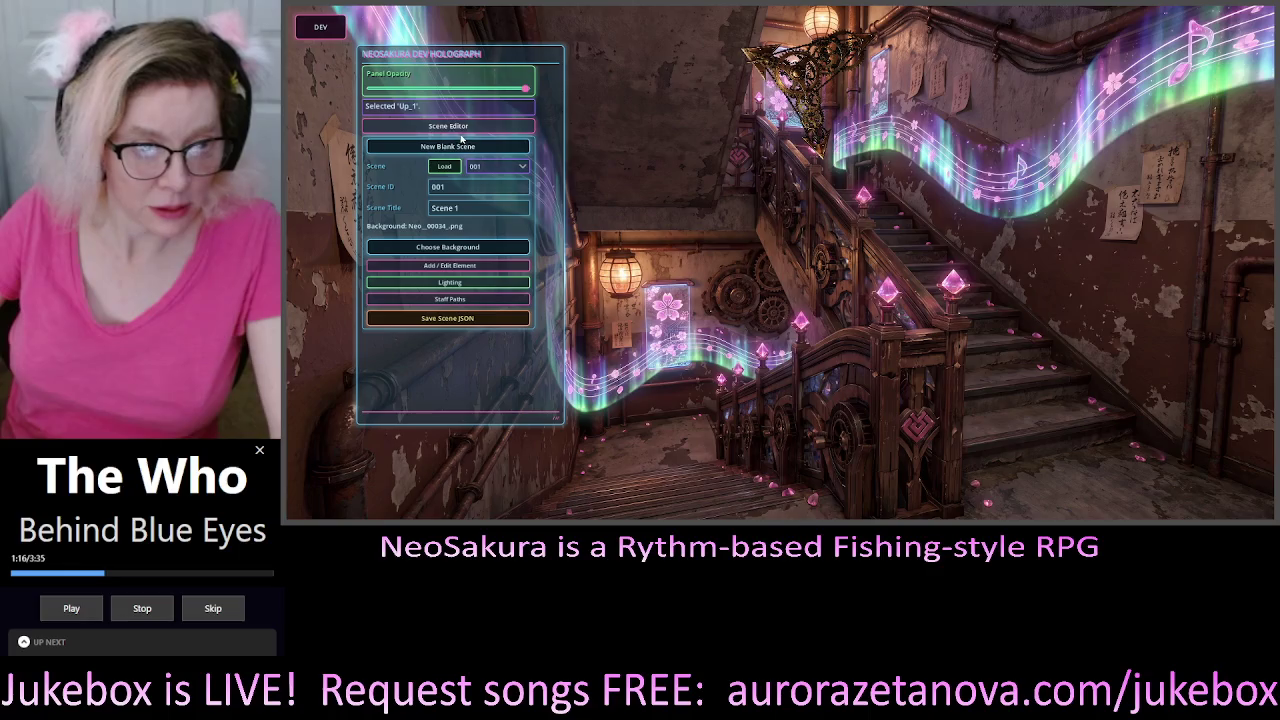
scroll(440, 240, down, 3)
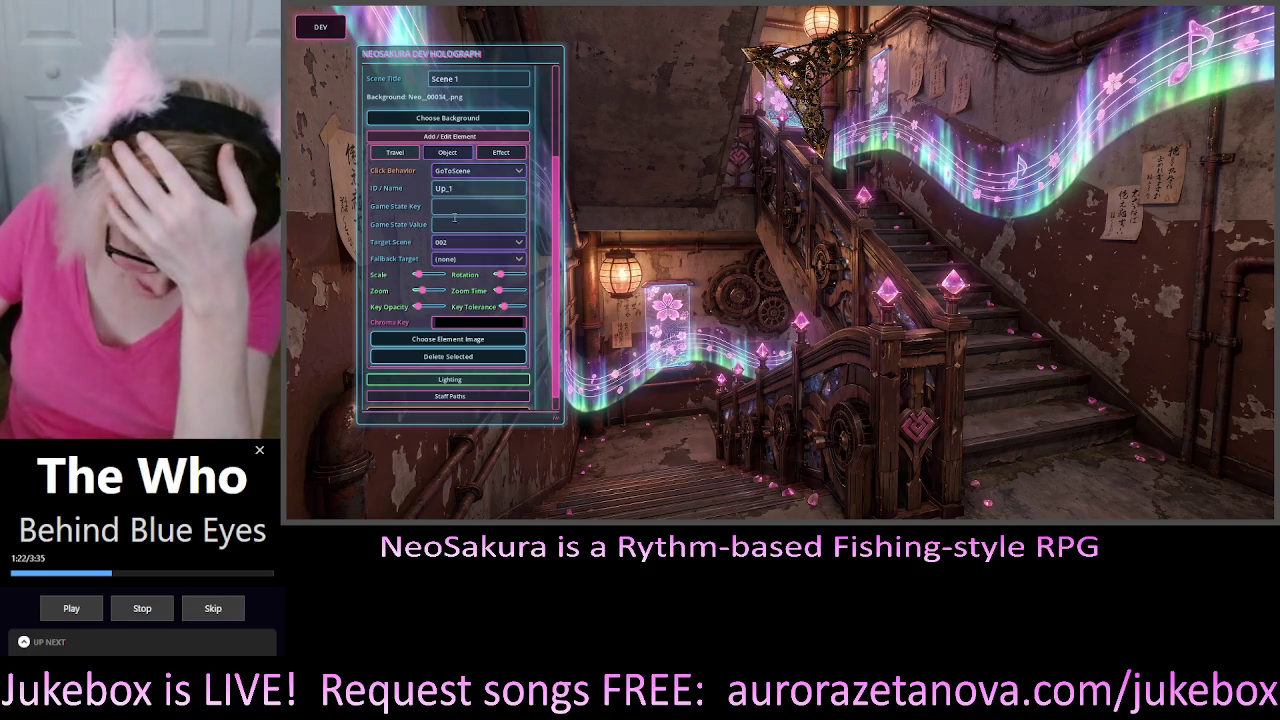
scroll(483, 400, down, 2)
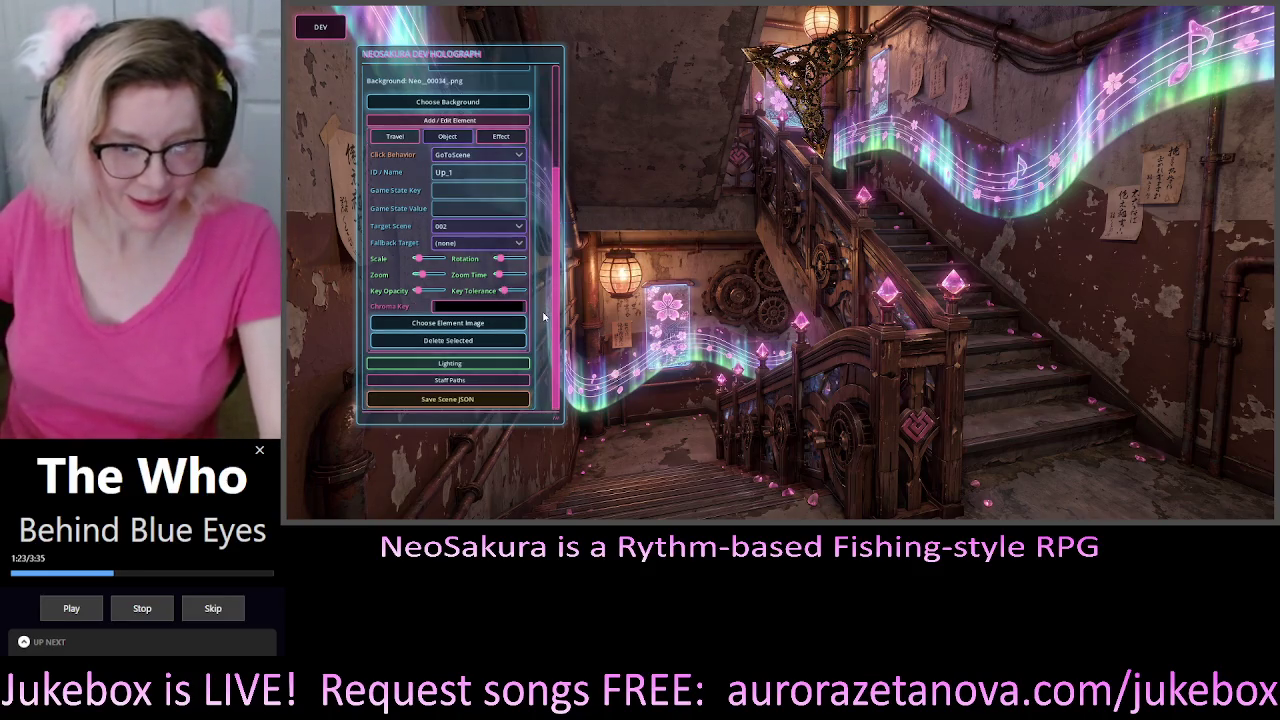
click(467, 370)
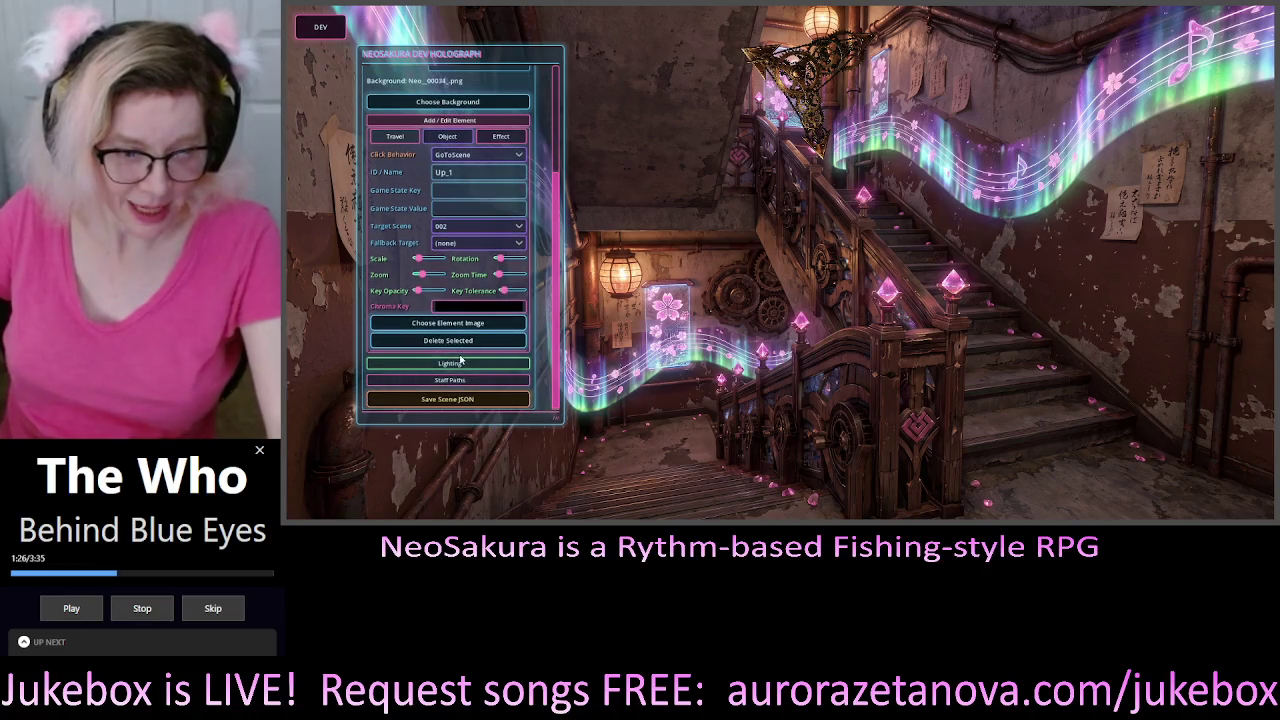
Start a new staff path and add a point on the stairway's right side
scroll(500, 320, down, 3)
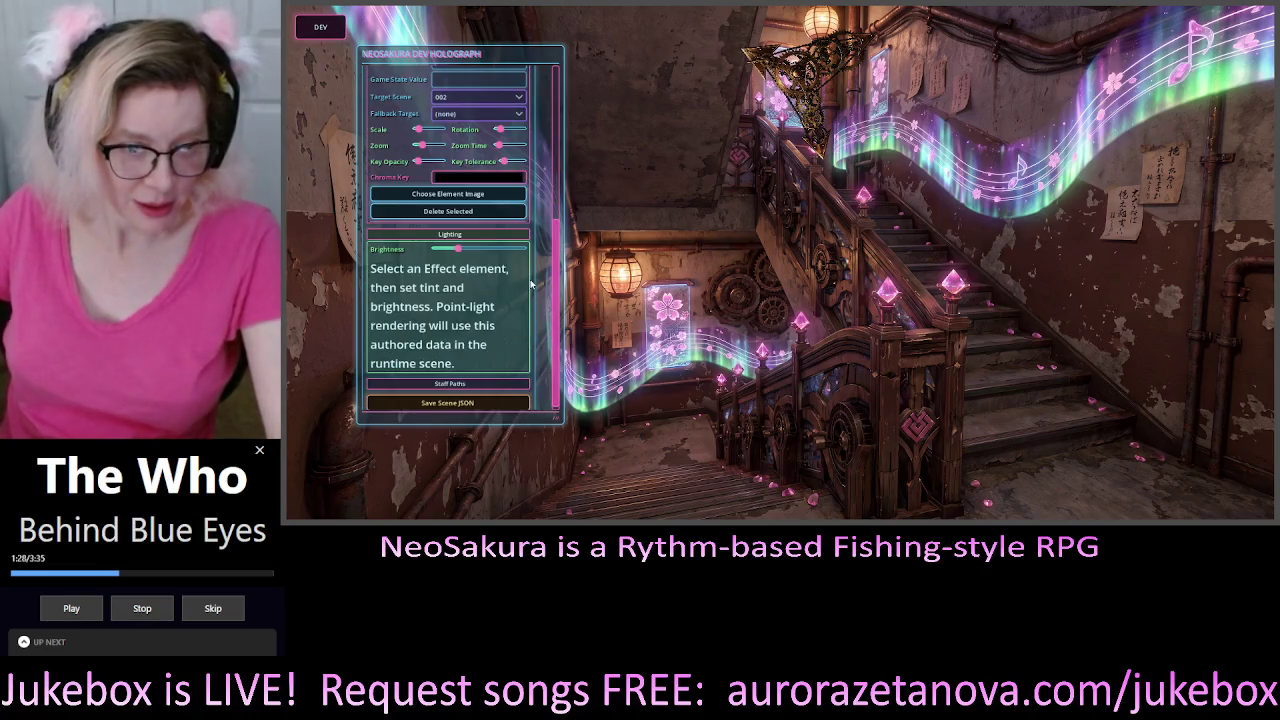
scroll(458, 252, down, 2)
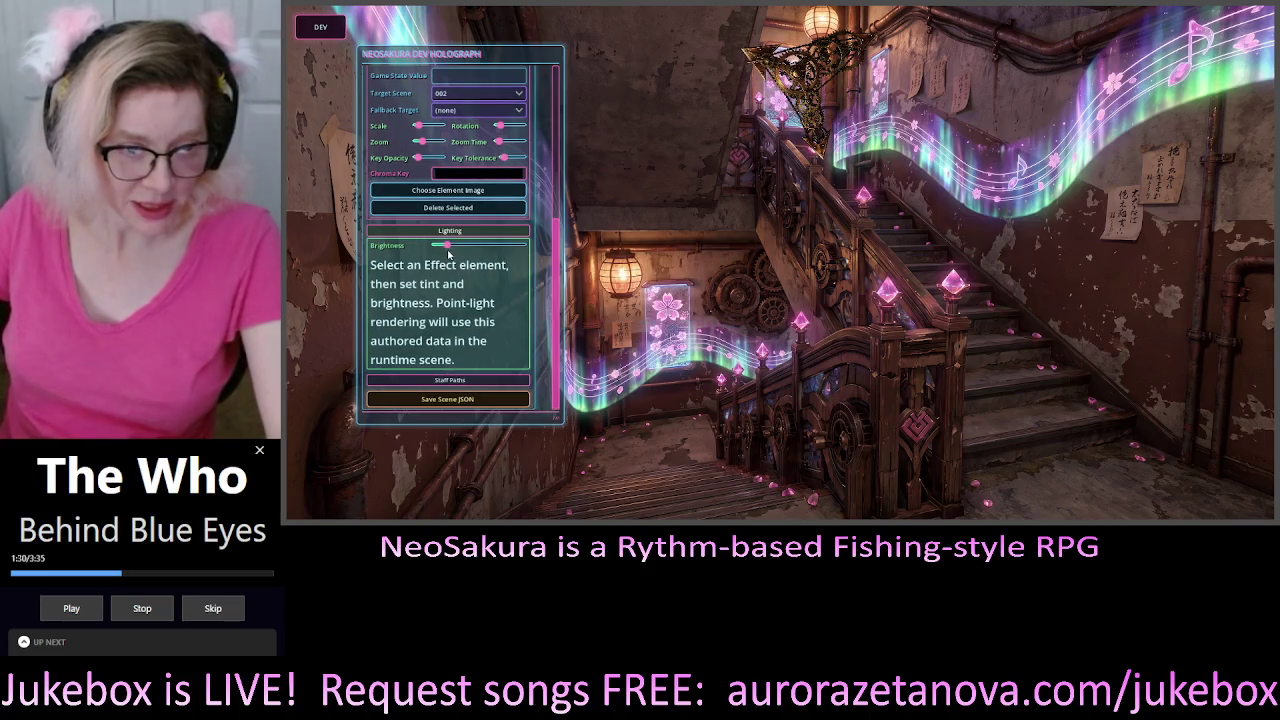
mouse_move(462, 302)
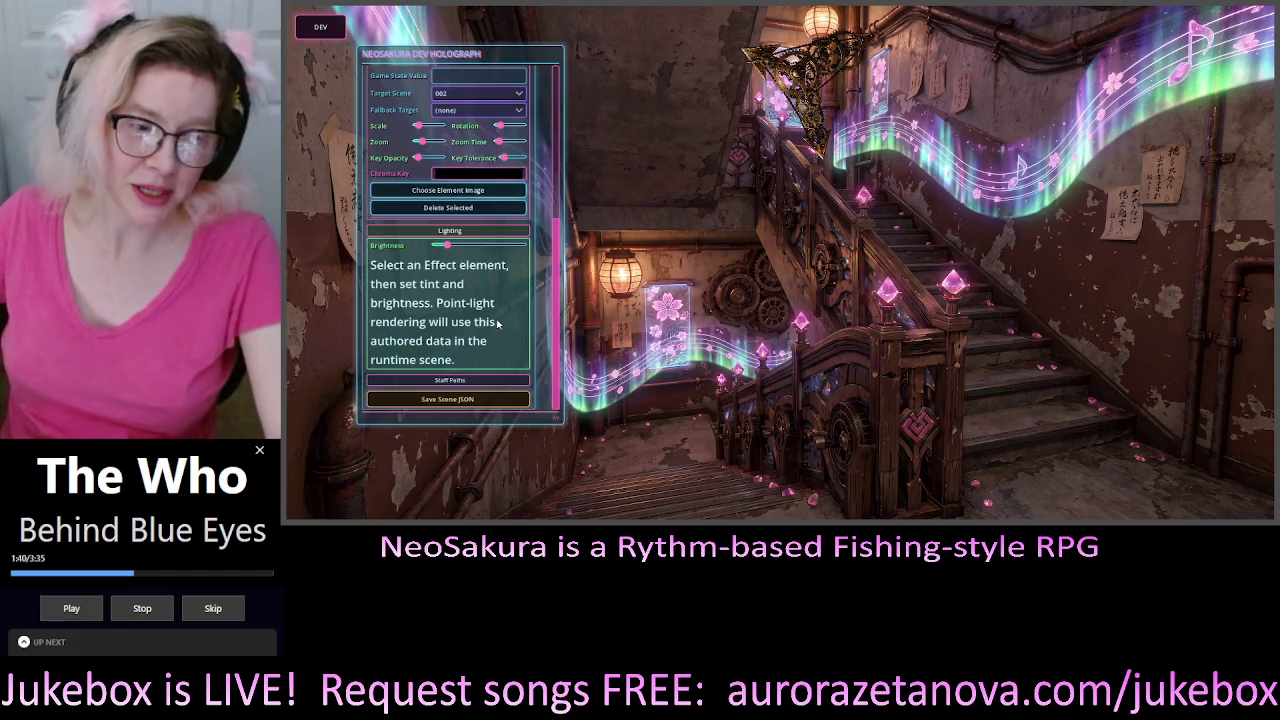
click(476, 384)
scroll(520, 282, down, 3)
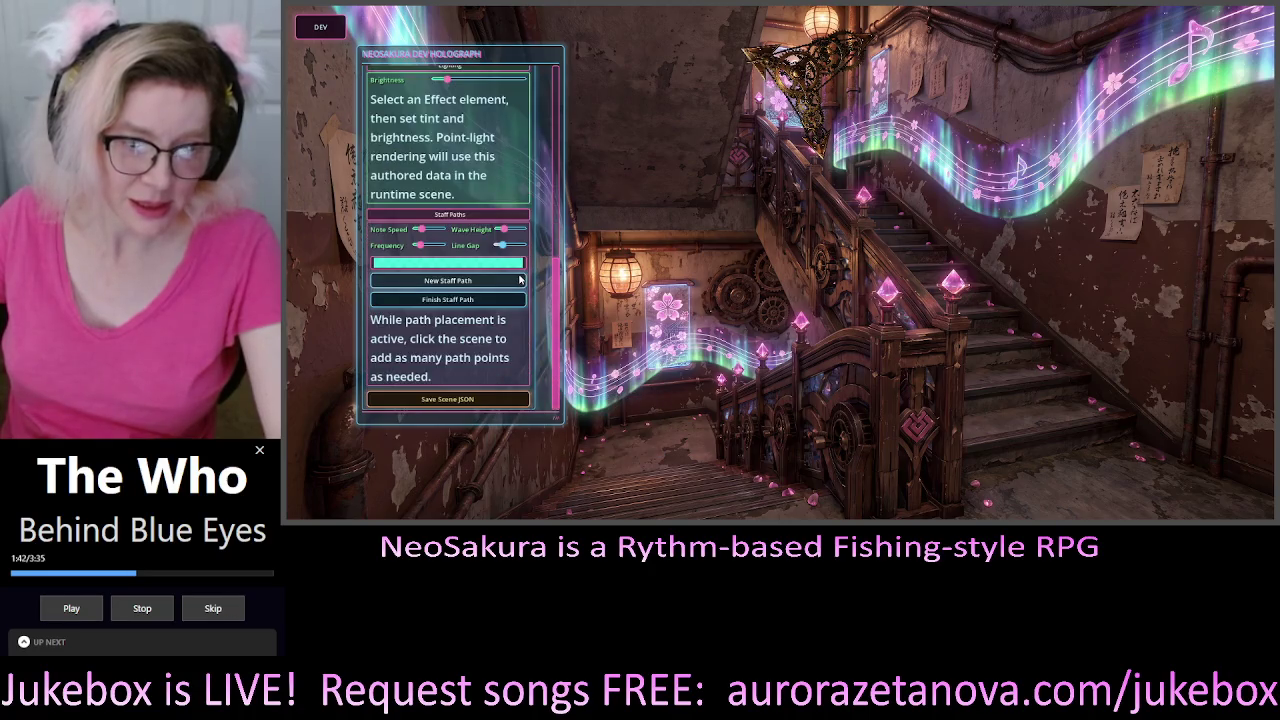
mouse_move(513, 344)
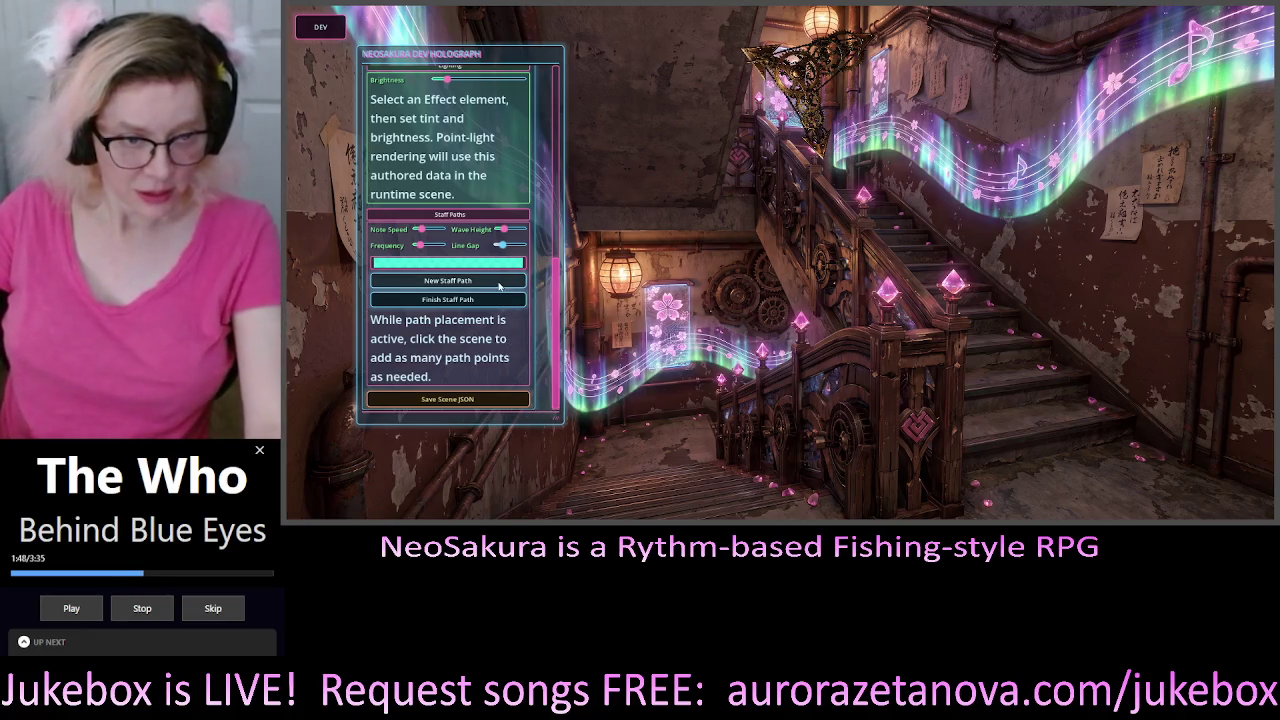
click(499, 286)
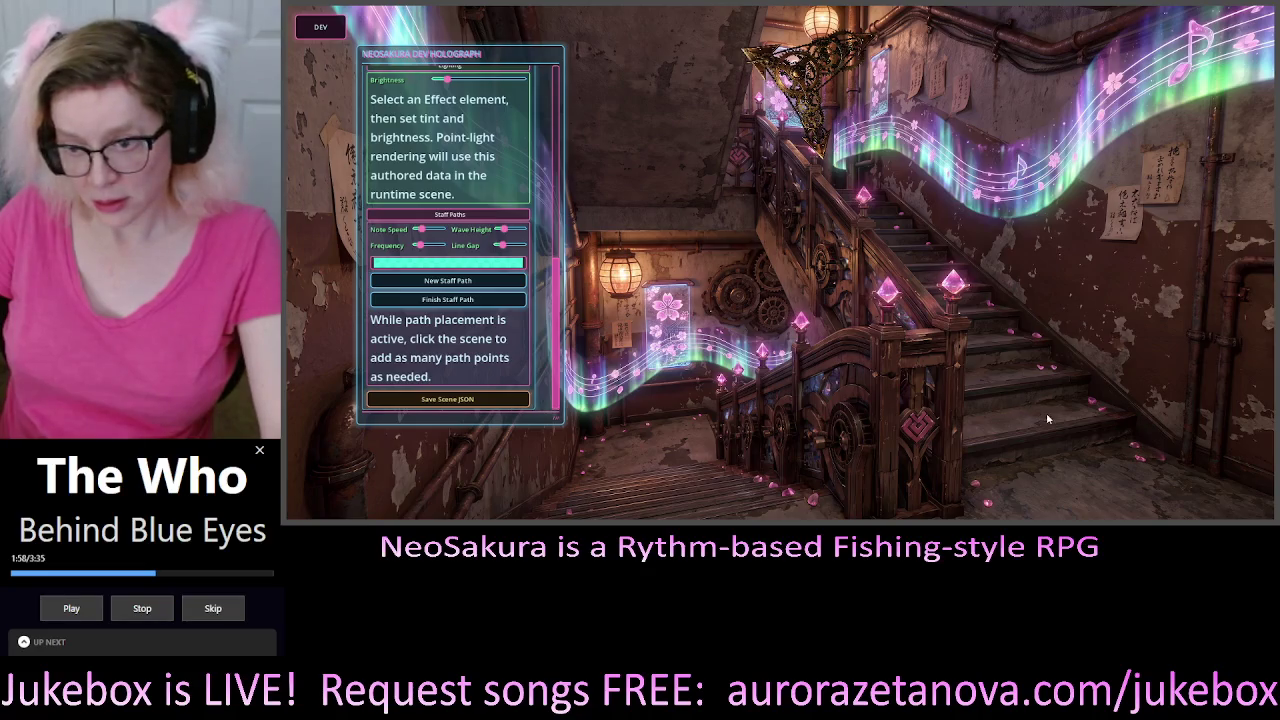
click(1080, 423)
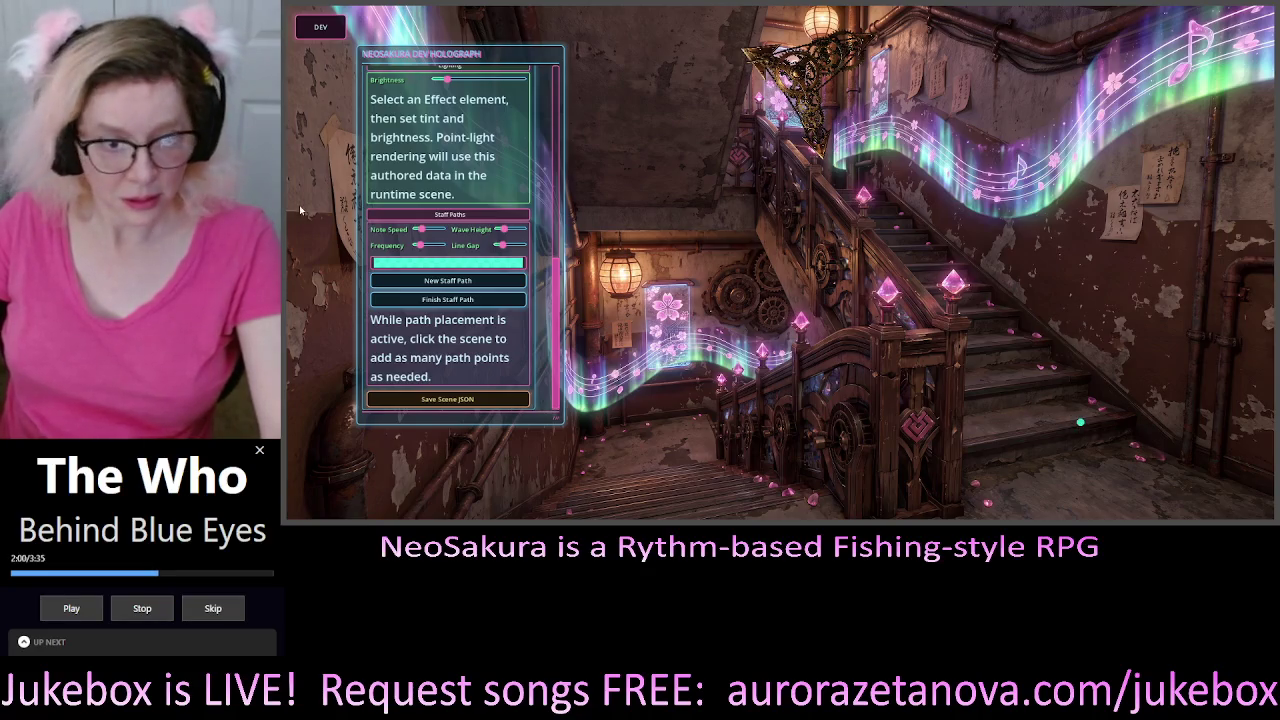
Close the game editor window
scroll(558, 279, up, 2)
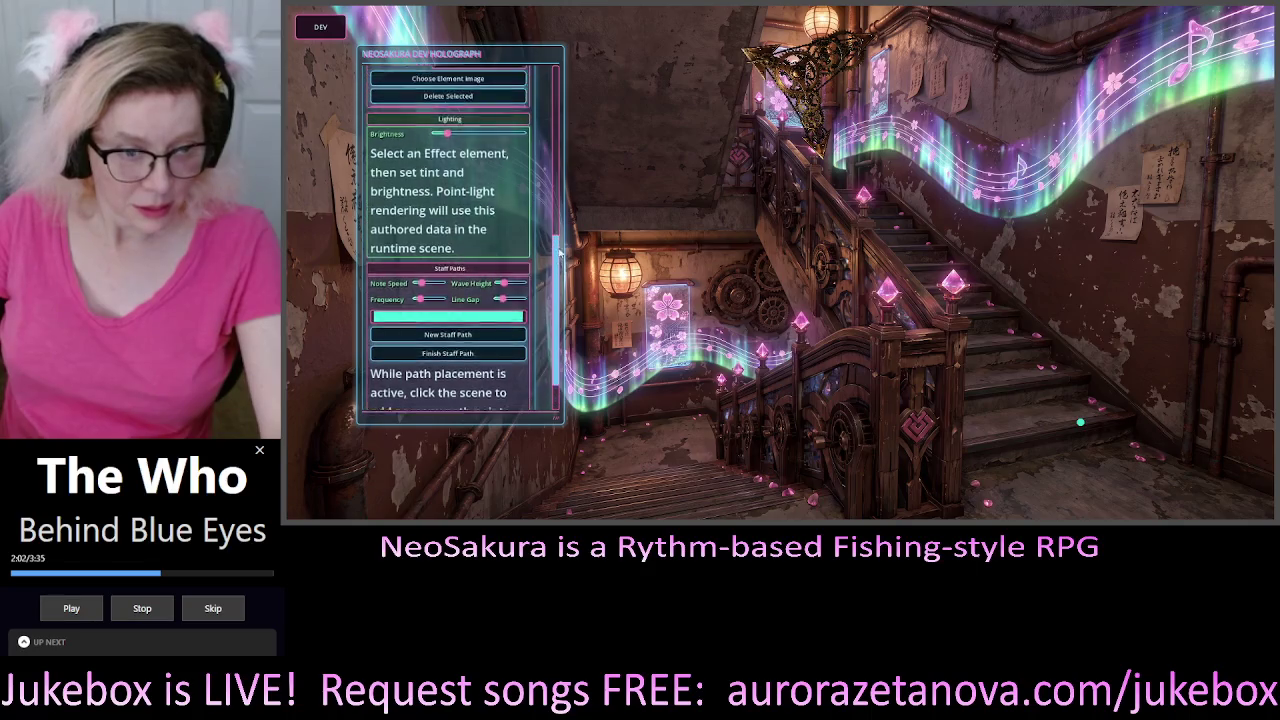
scroll(558, 279, down, 2)
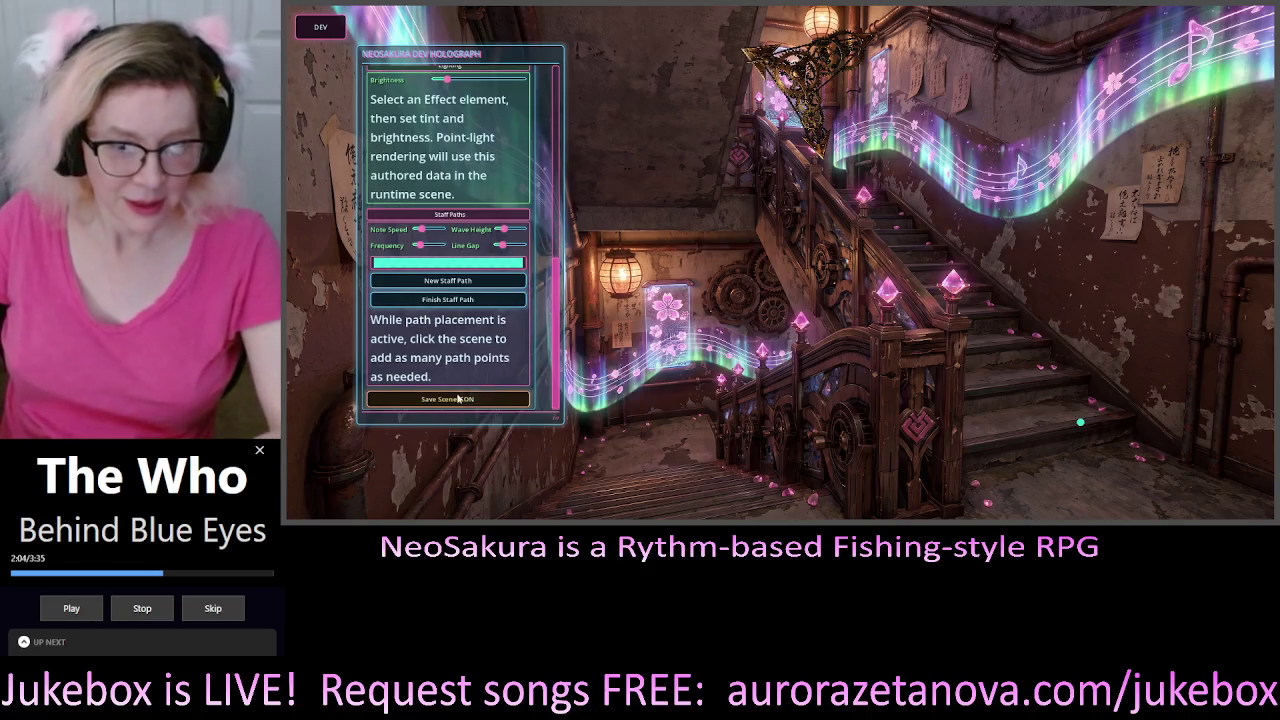
click(1276, 4)
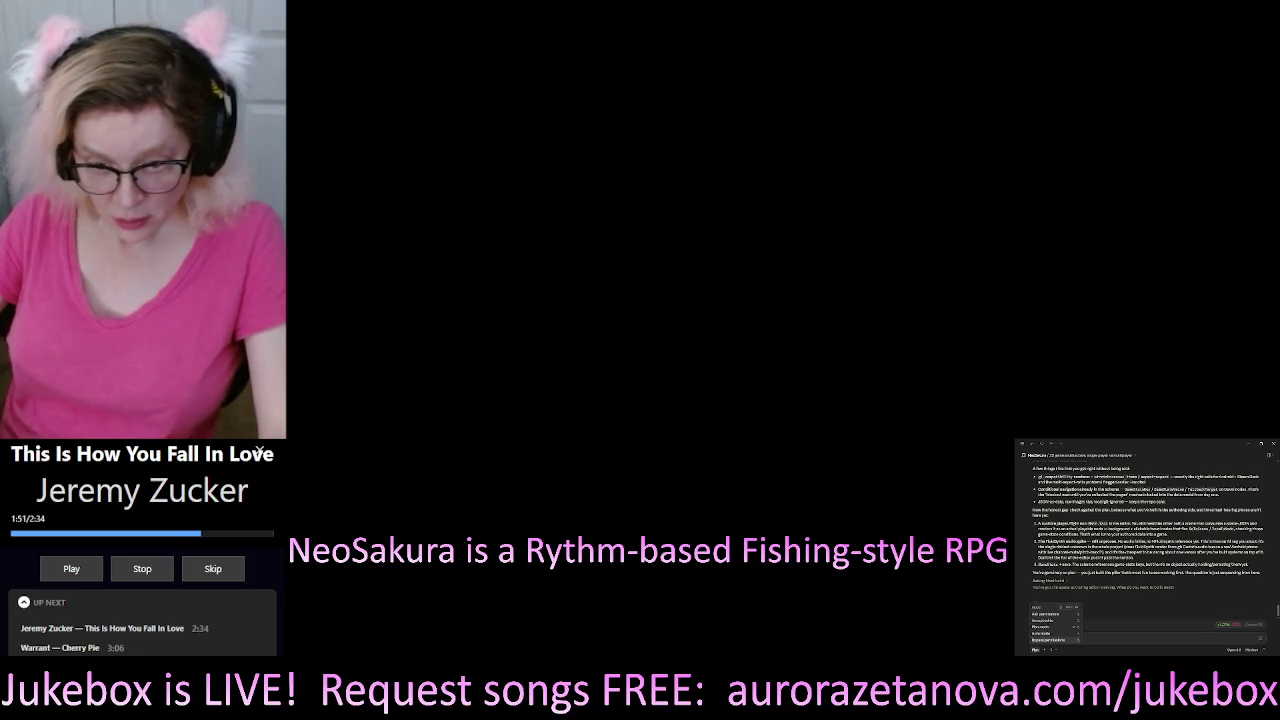
Dismiss the assistant's pending question and change its permission mode
key(Escape)
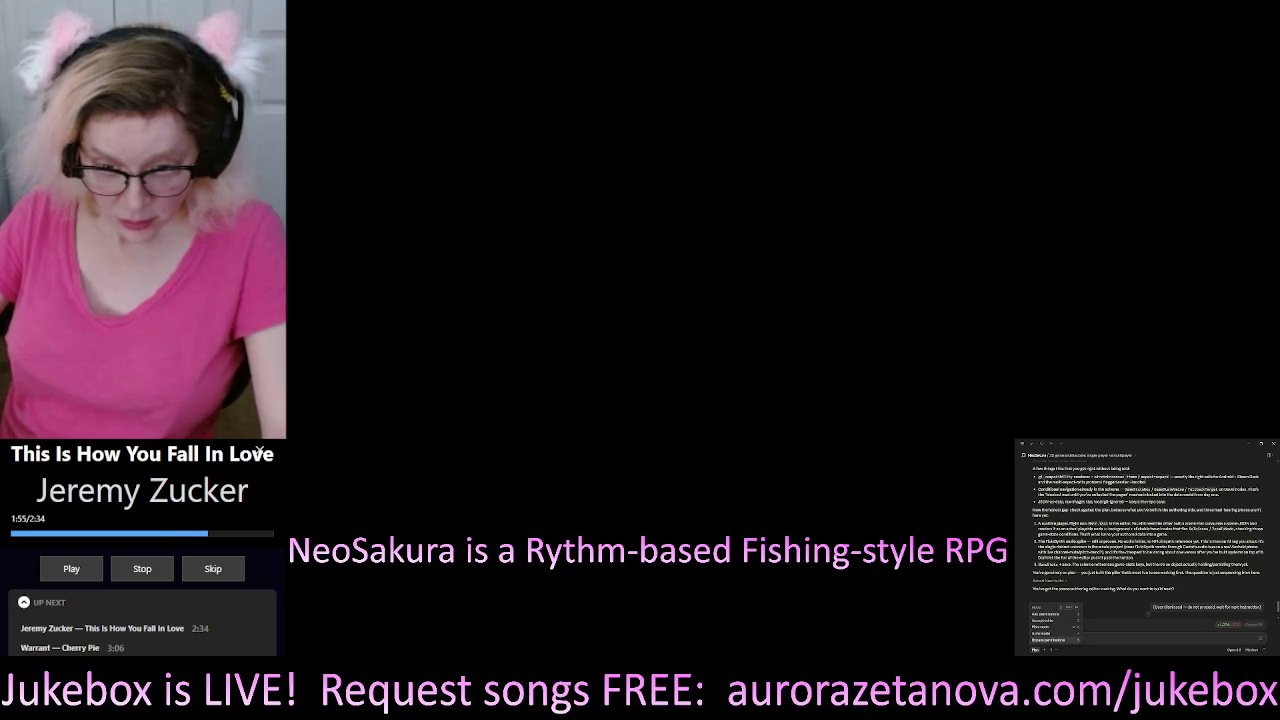
key(Return)
key(Return)
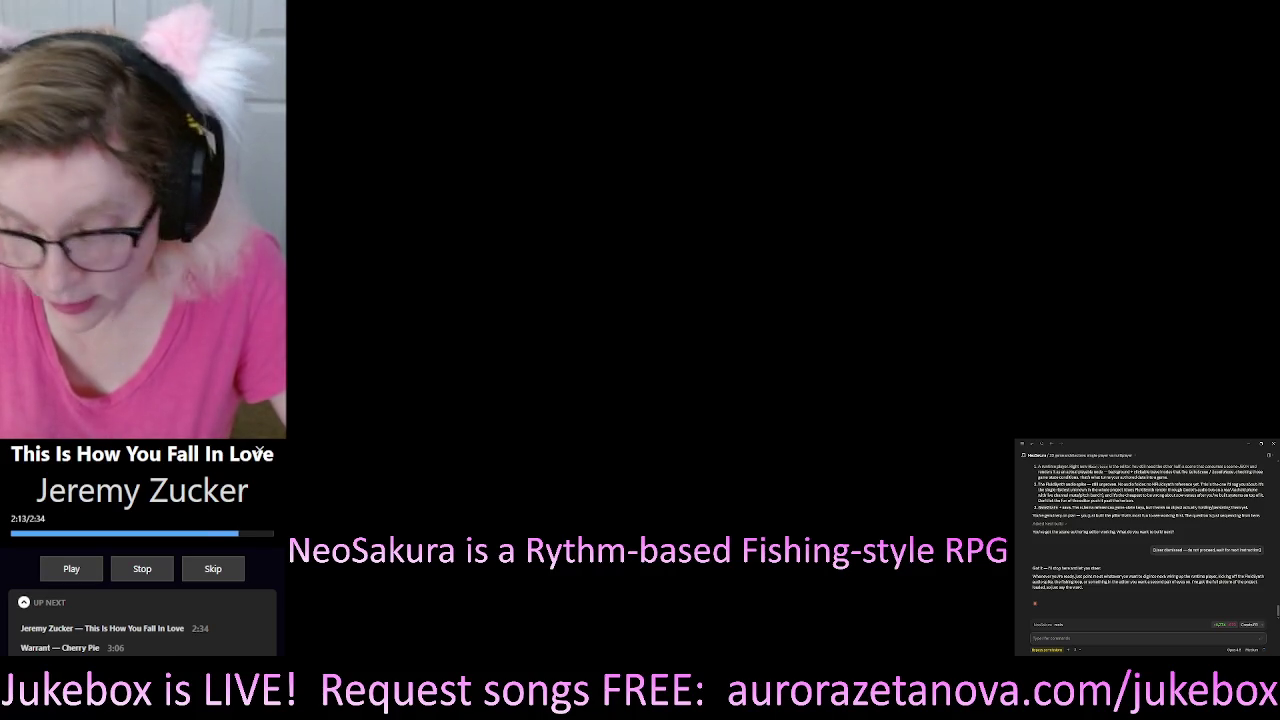
Ask the assistant to audit the code for performance and report its findings without interrupting
text(First)
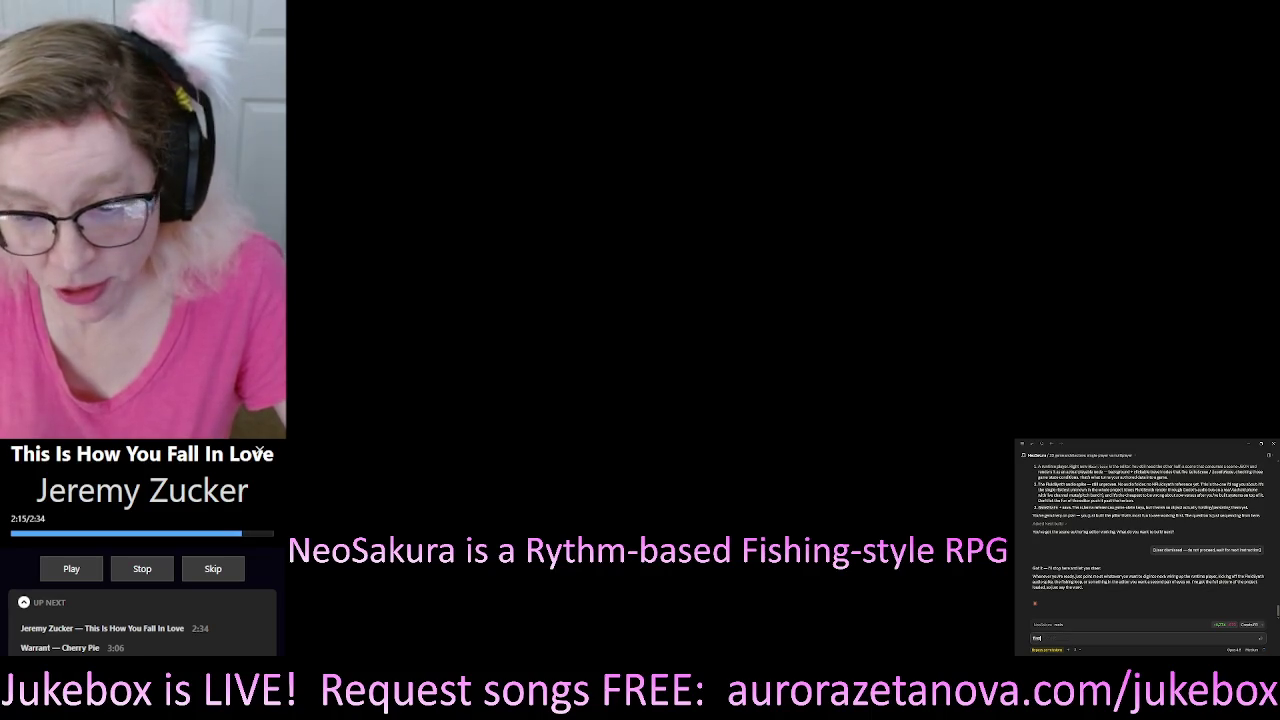
text( thing I want you to do is)
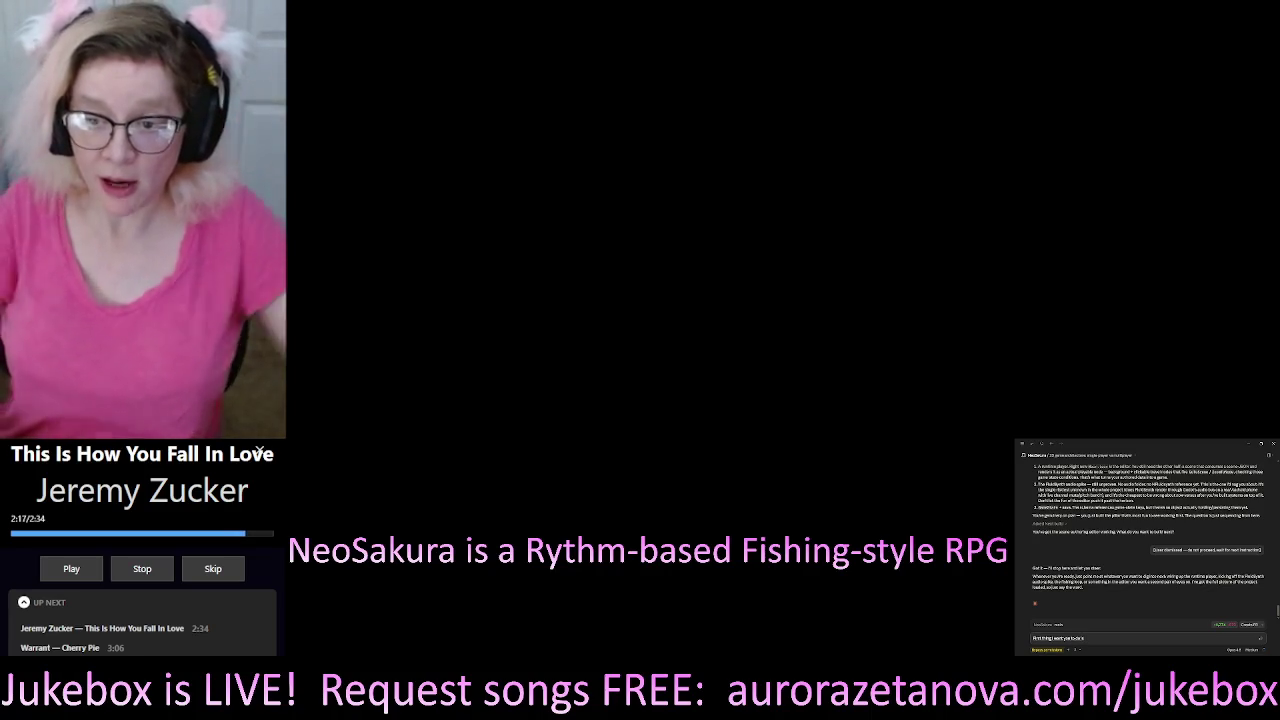
text( ask t)
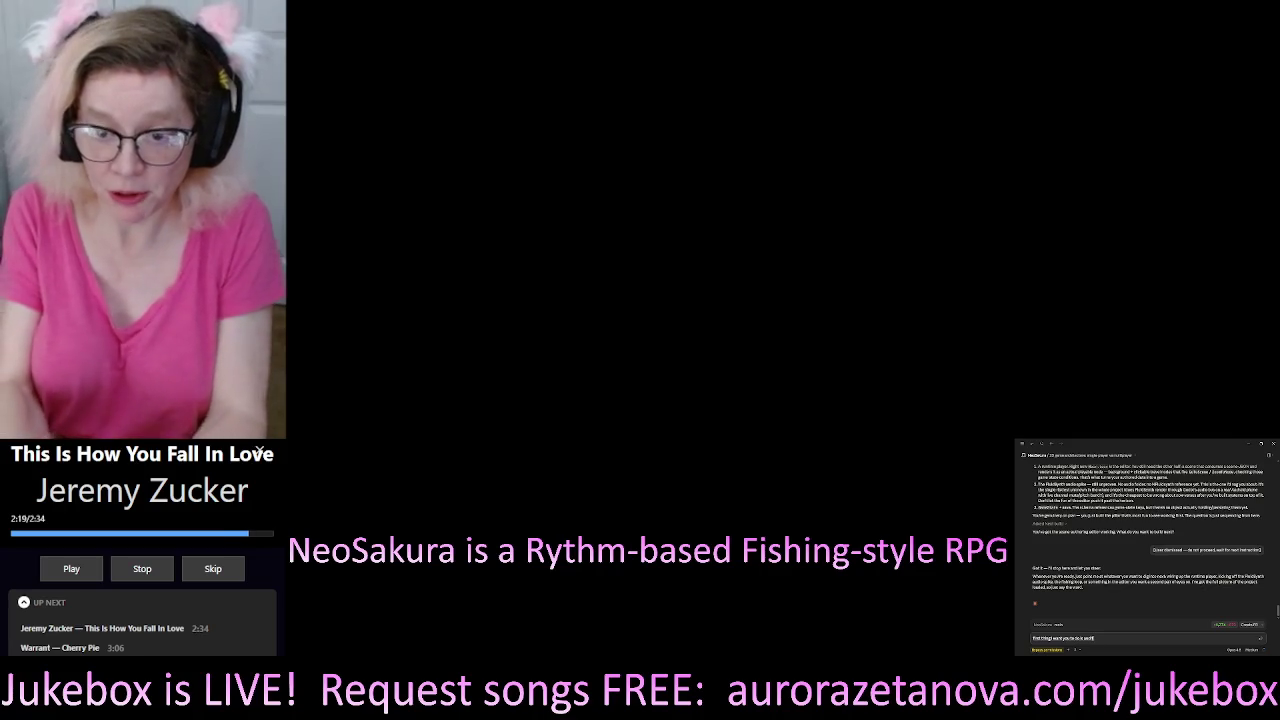
text(he code for performance)
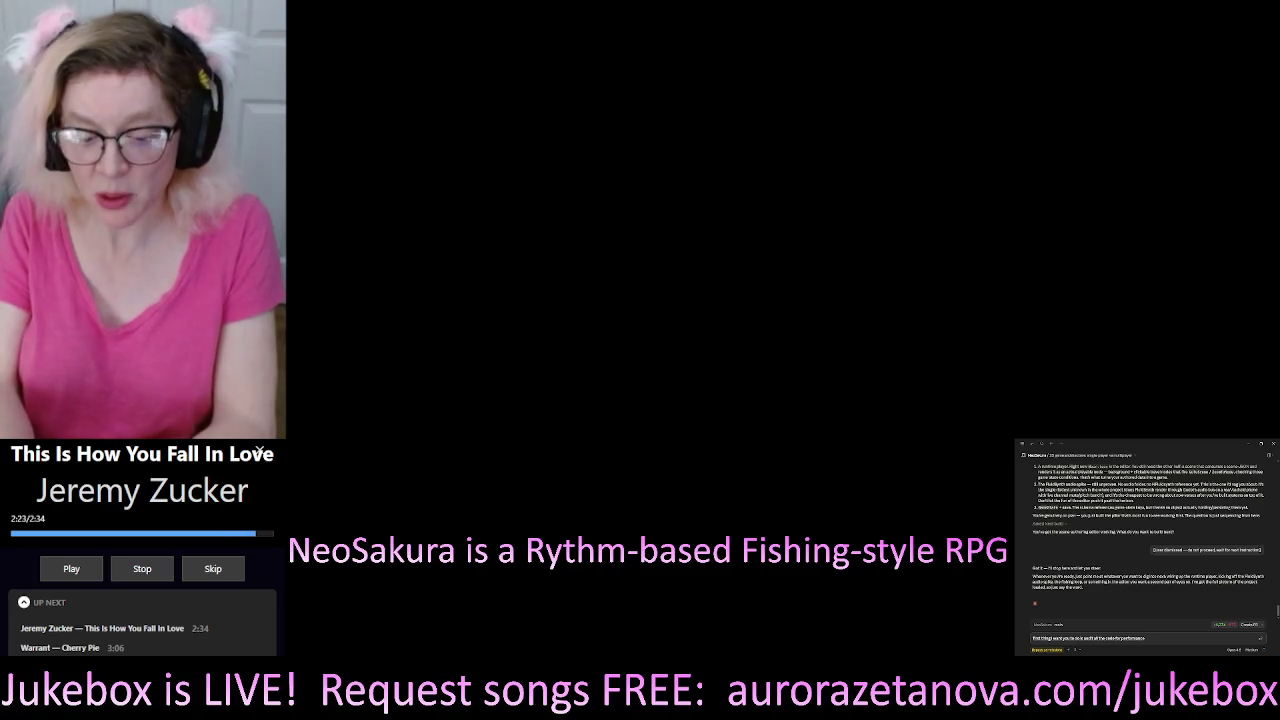
text( pure and simple raw fucking performance make this)
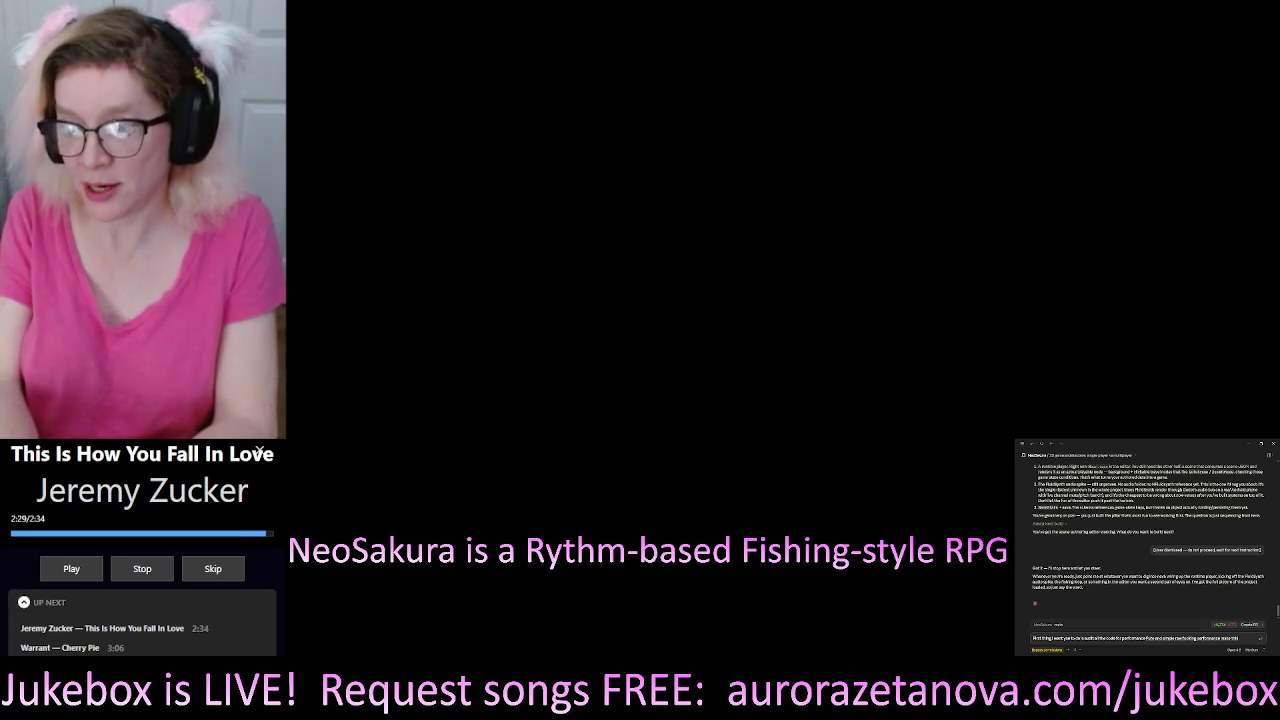
text(on)
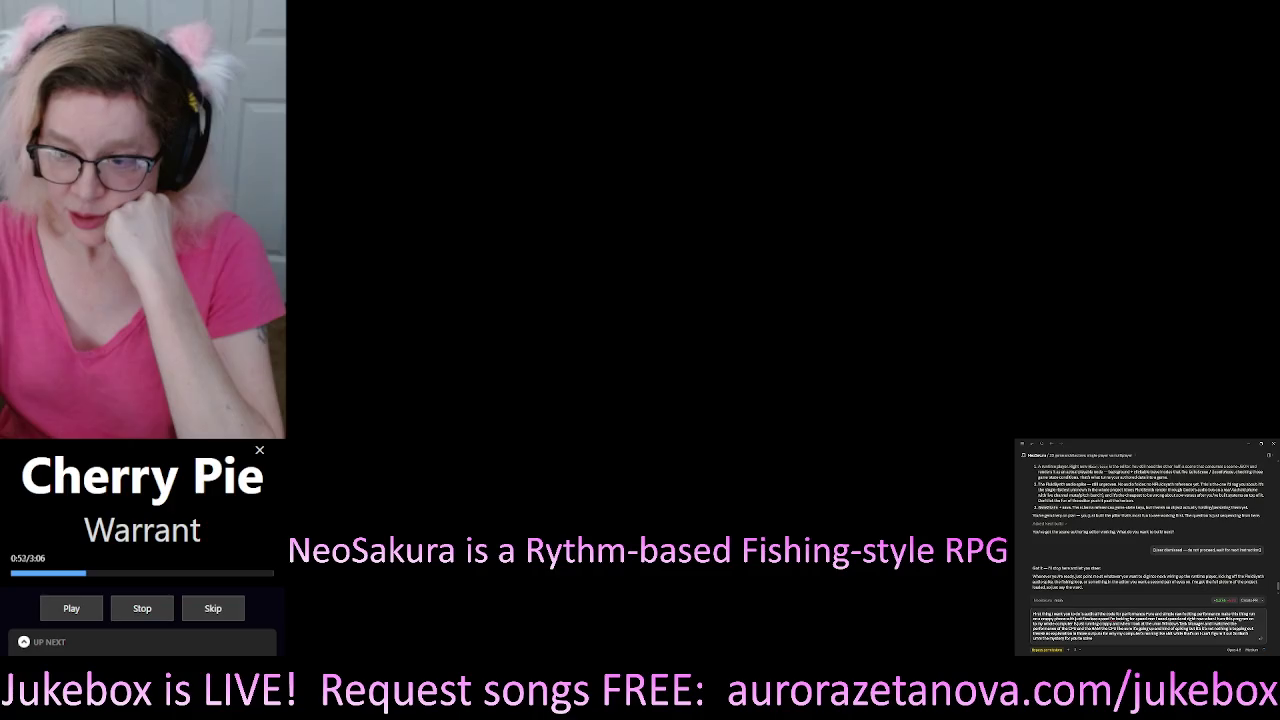
text(you find)
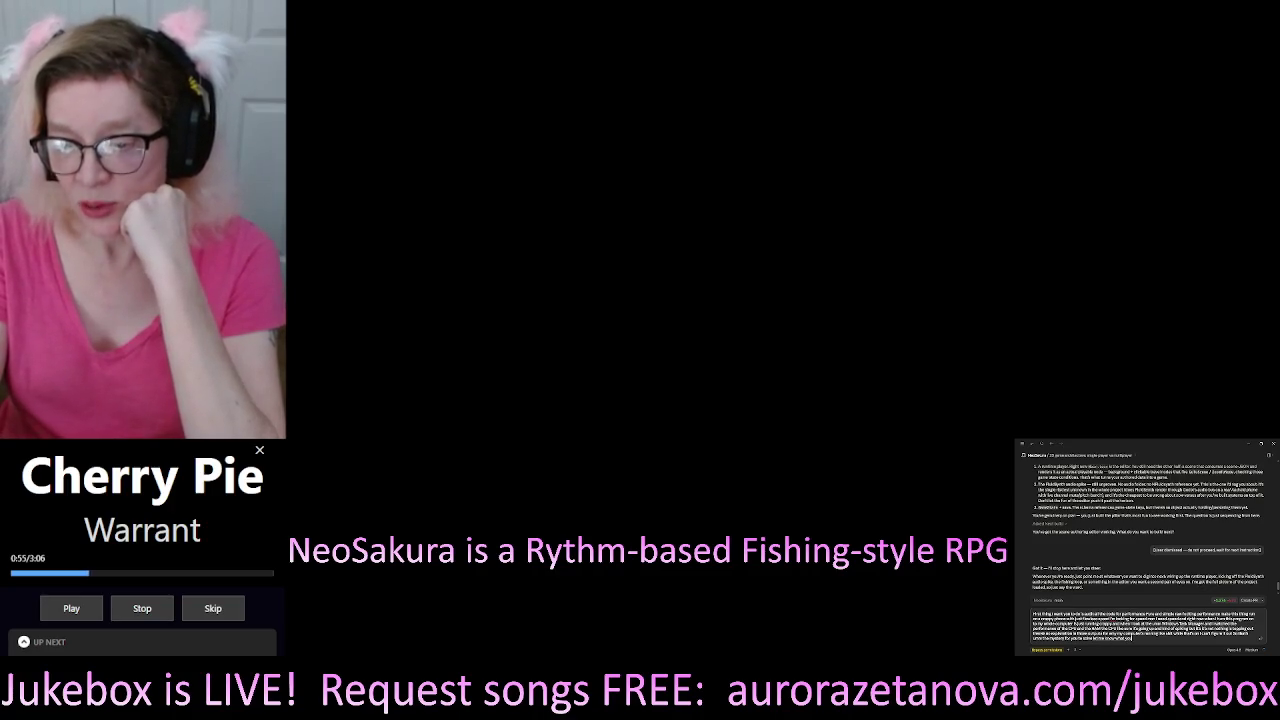
text( and)
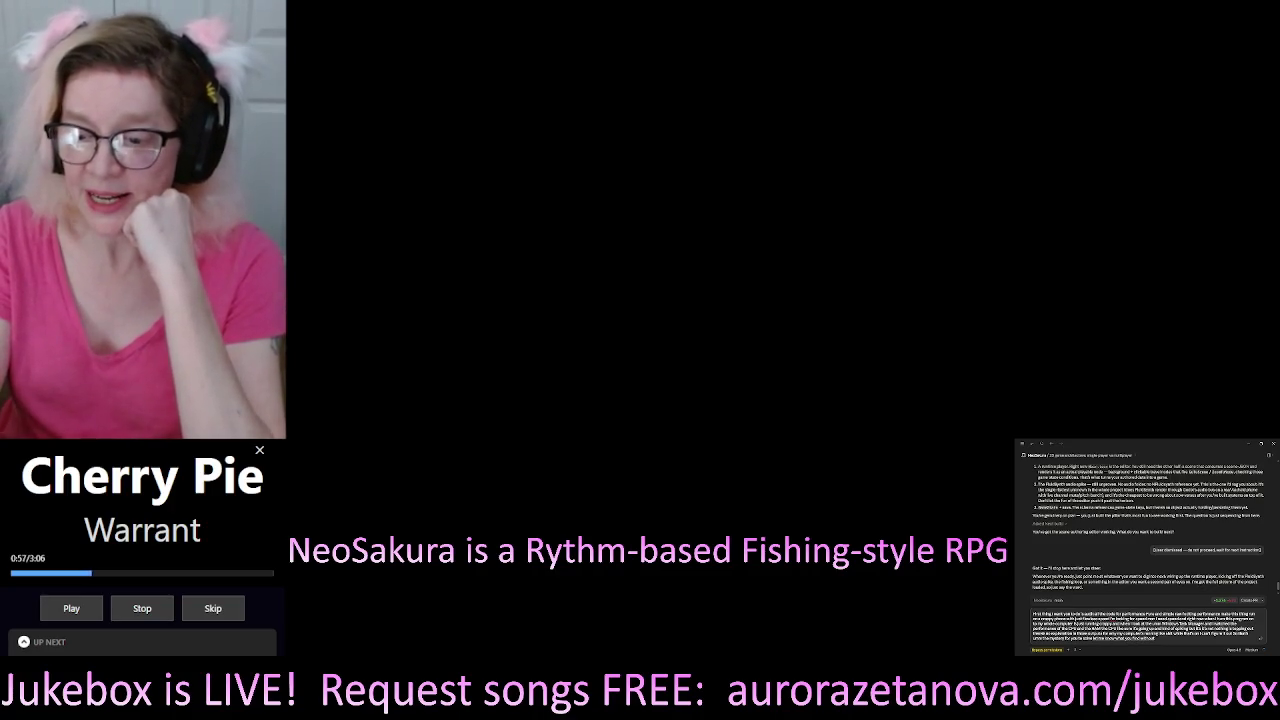
text( without interrupting)
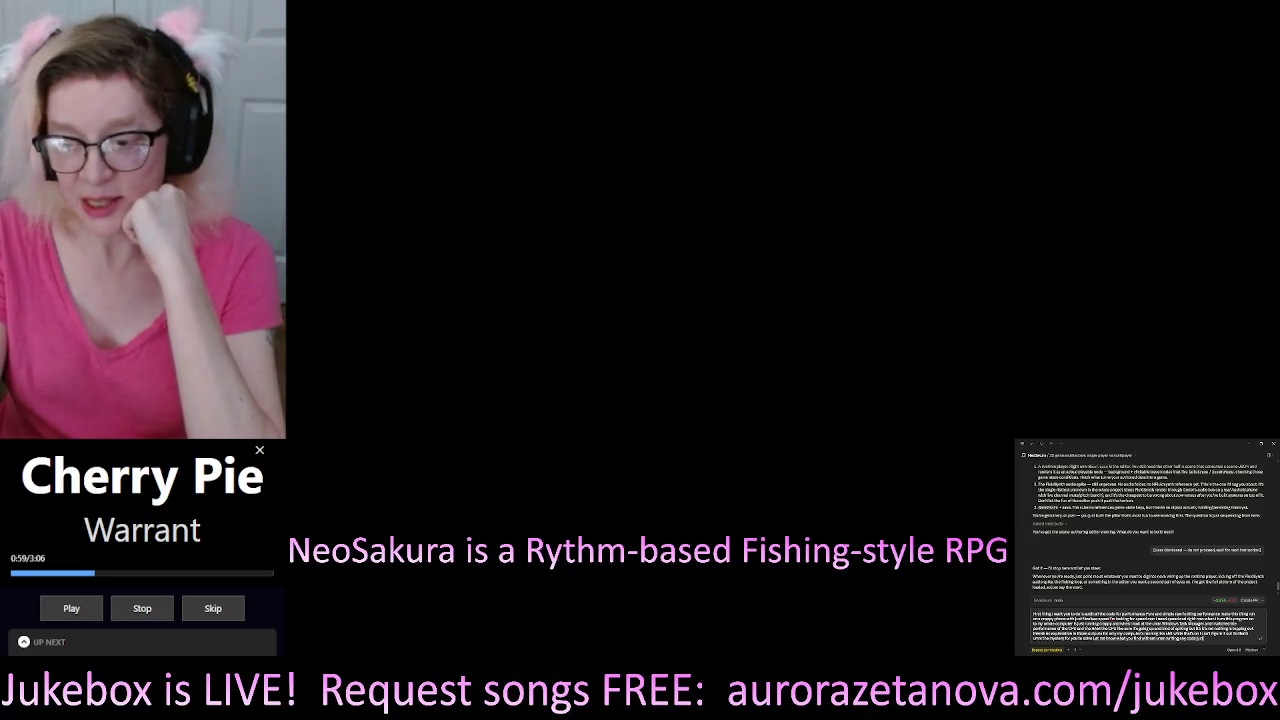
text( in there)
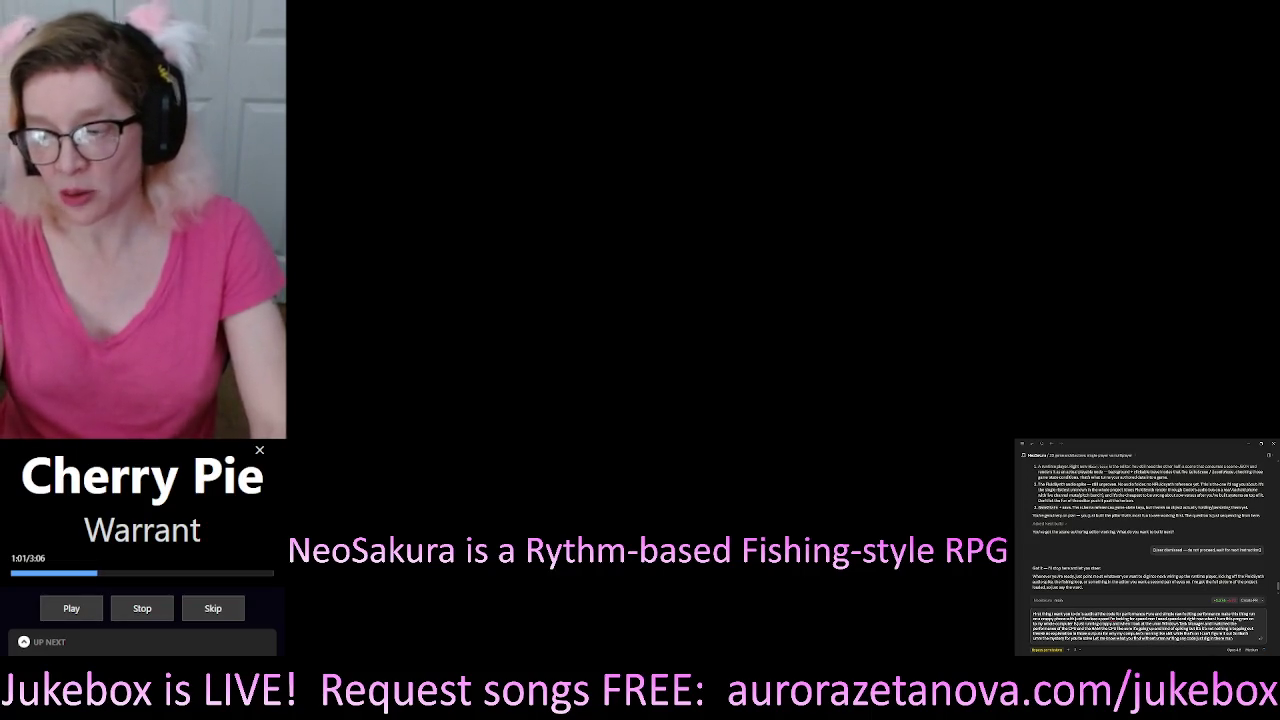
text( than give me a word)
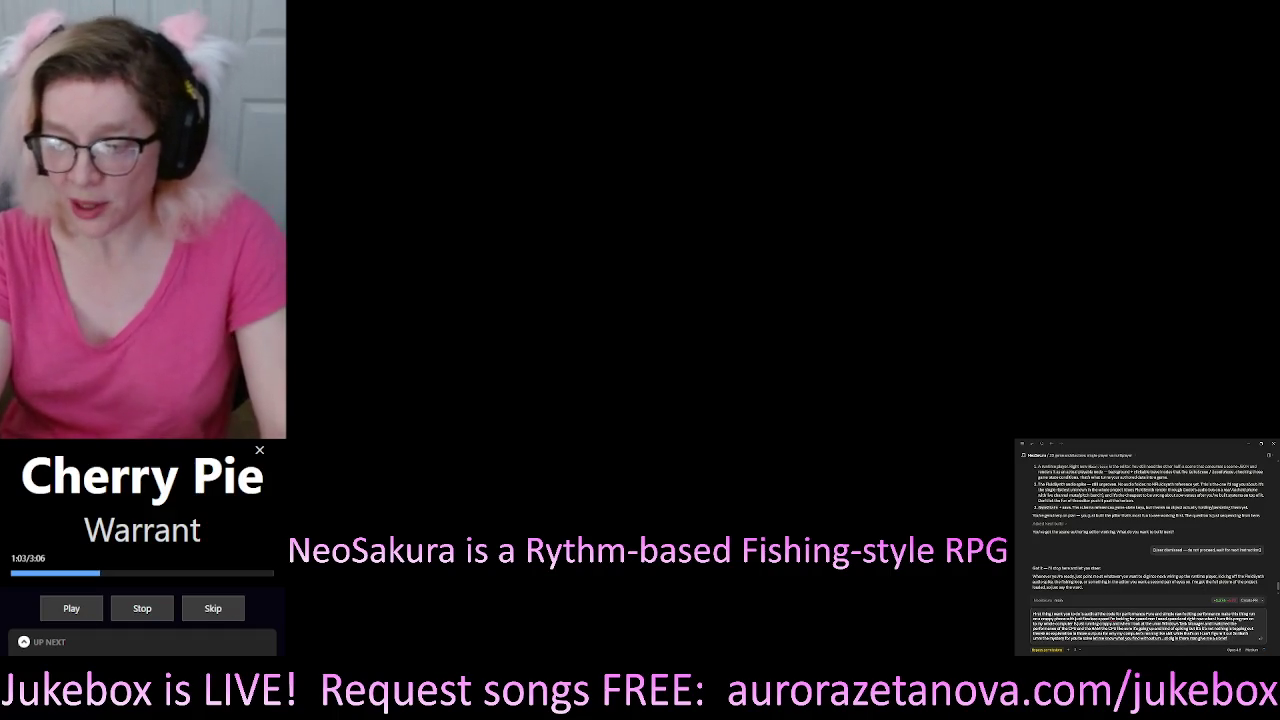
text( report of what)
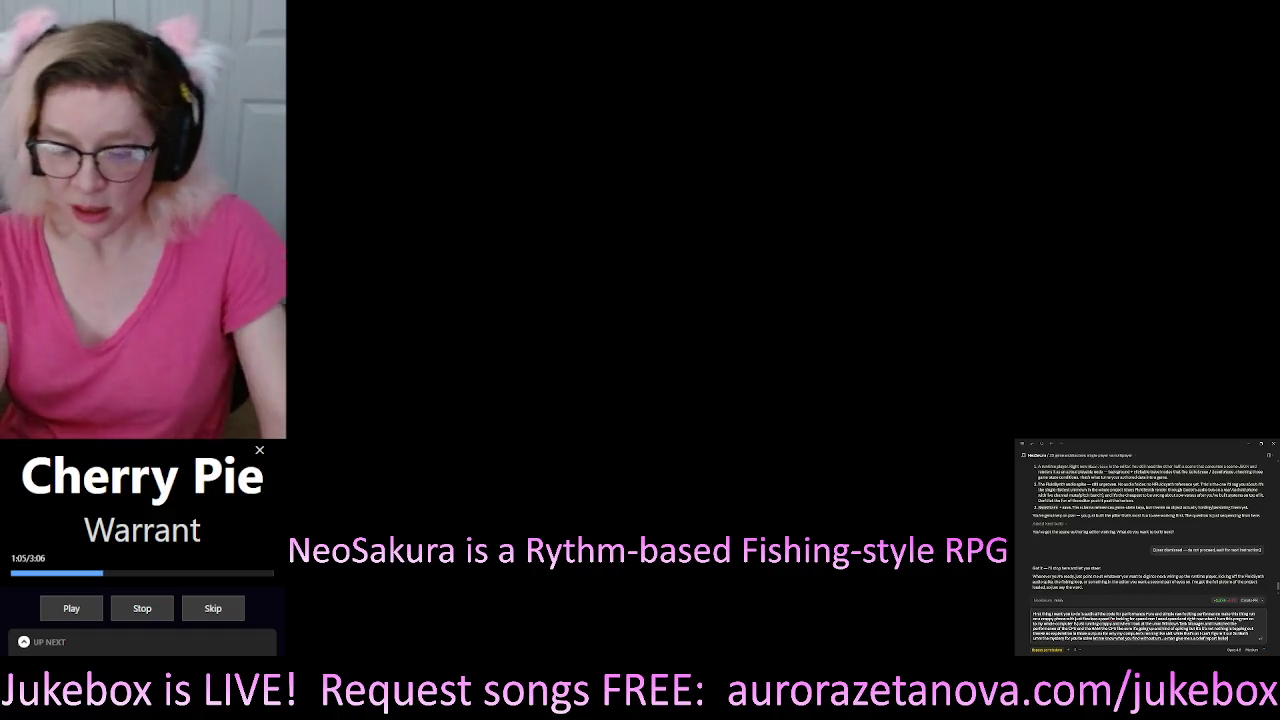
text( you)
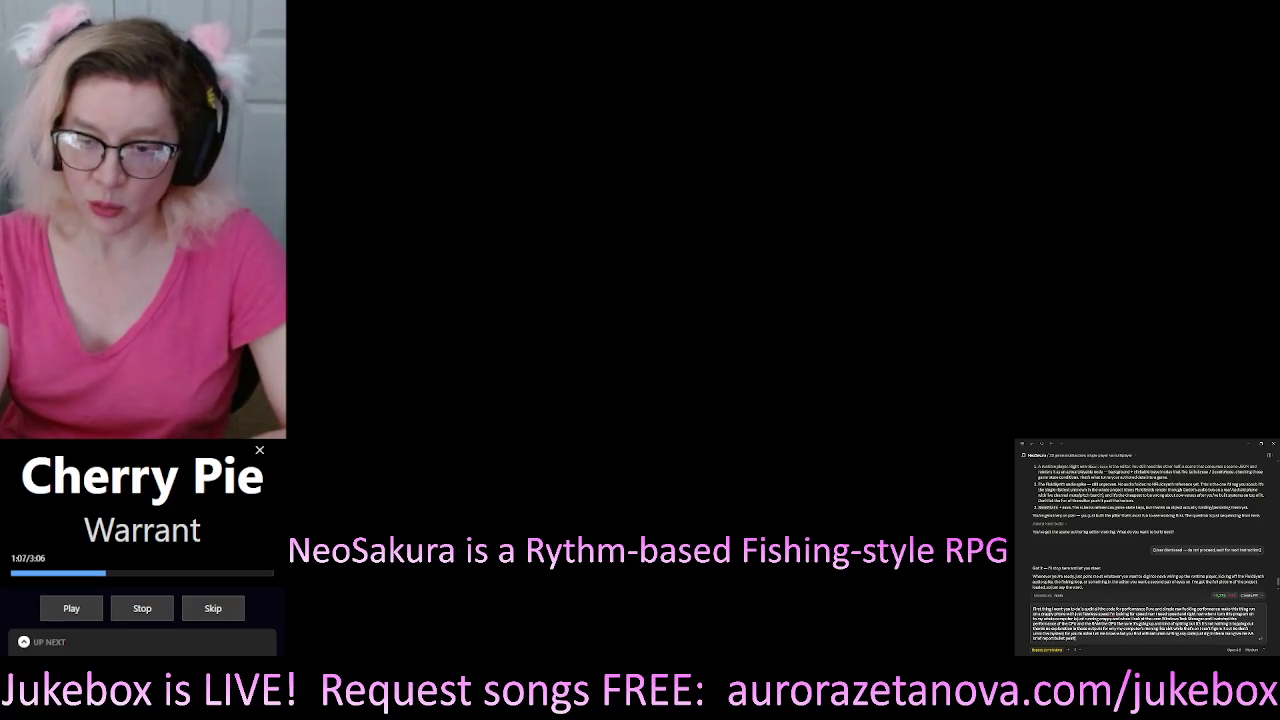
text( without me writing)
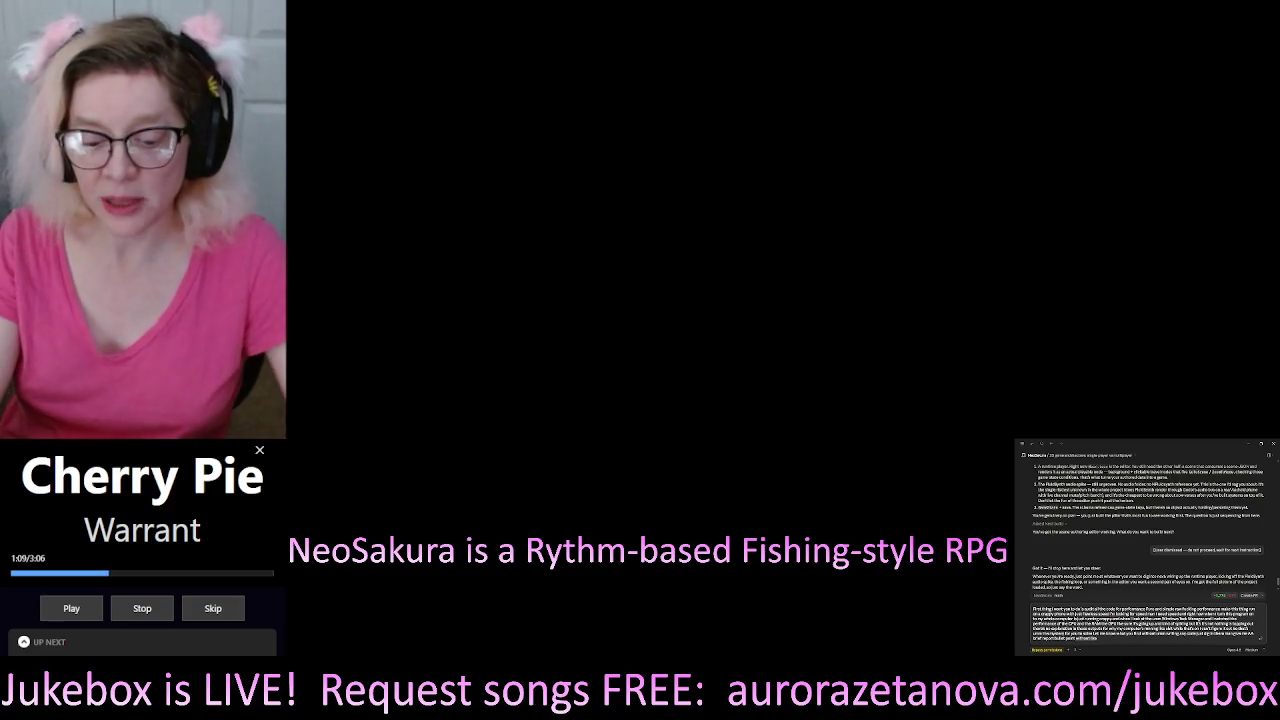
text( the)
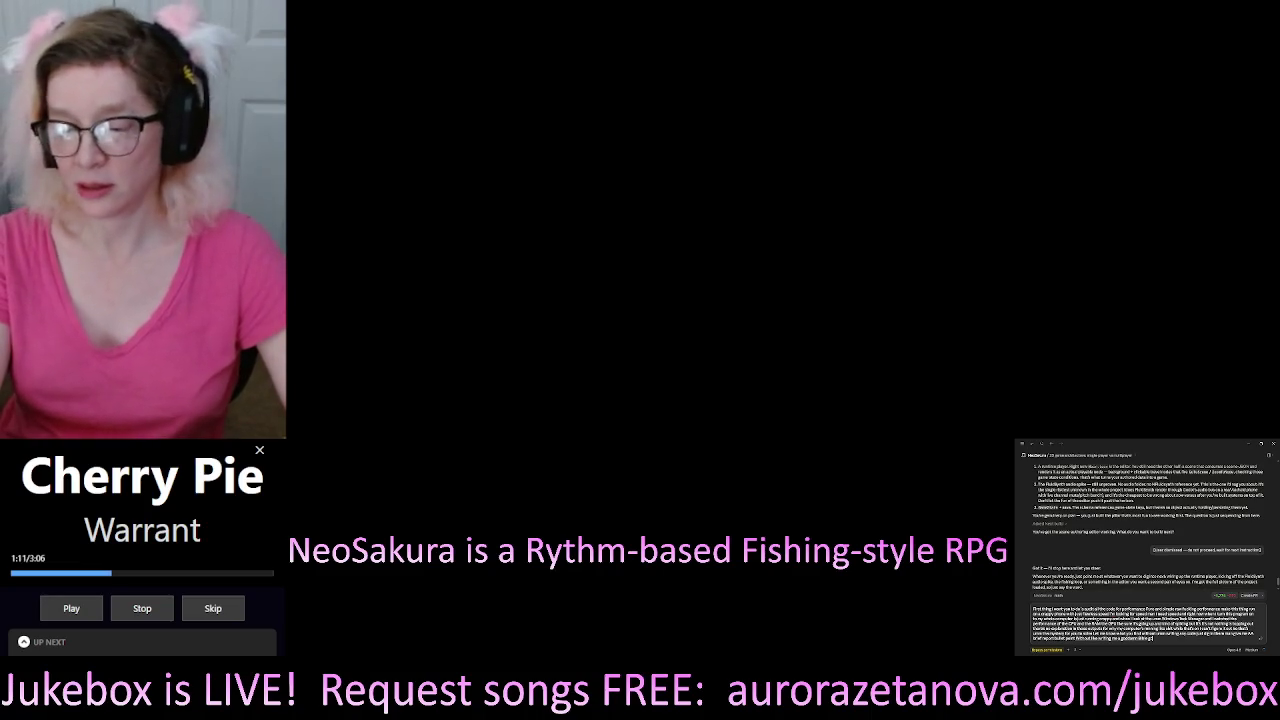
text( game)
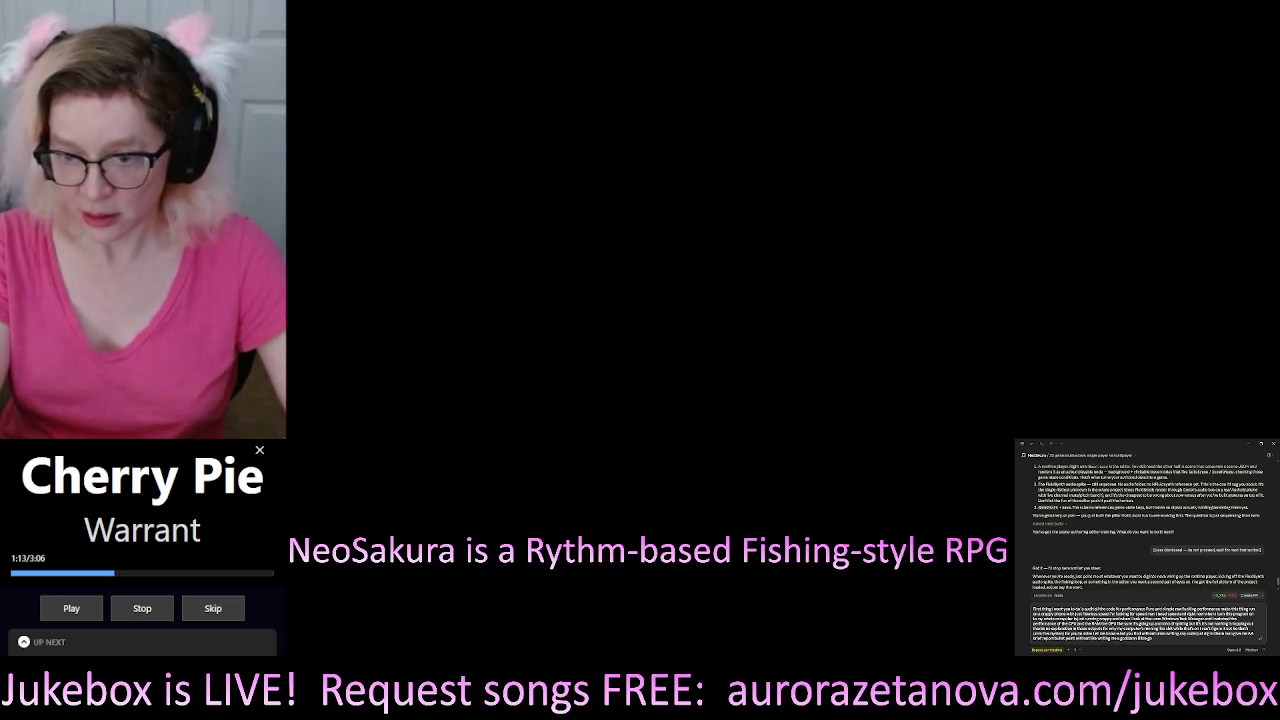
key(Return)
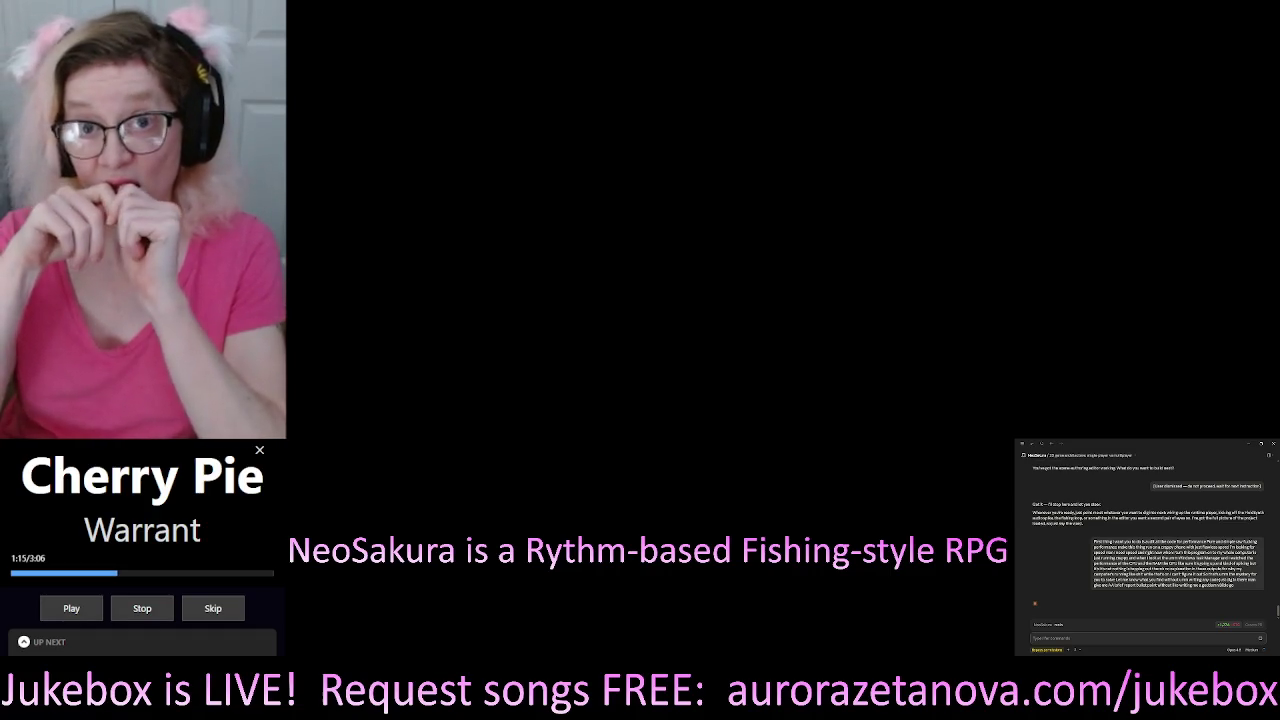
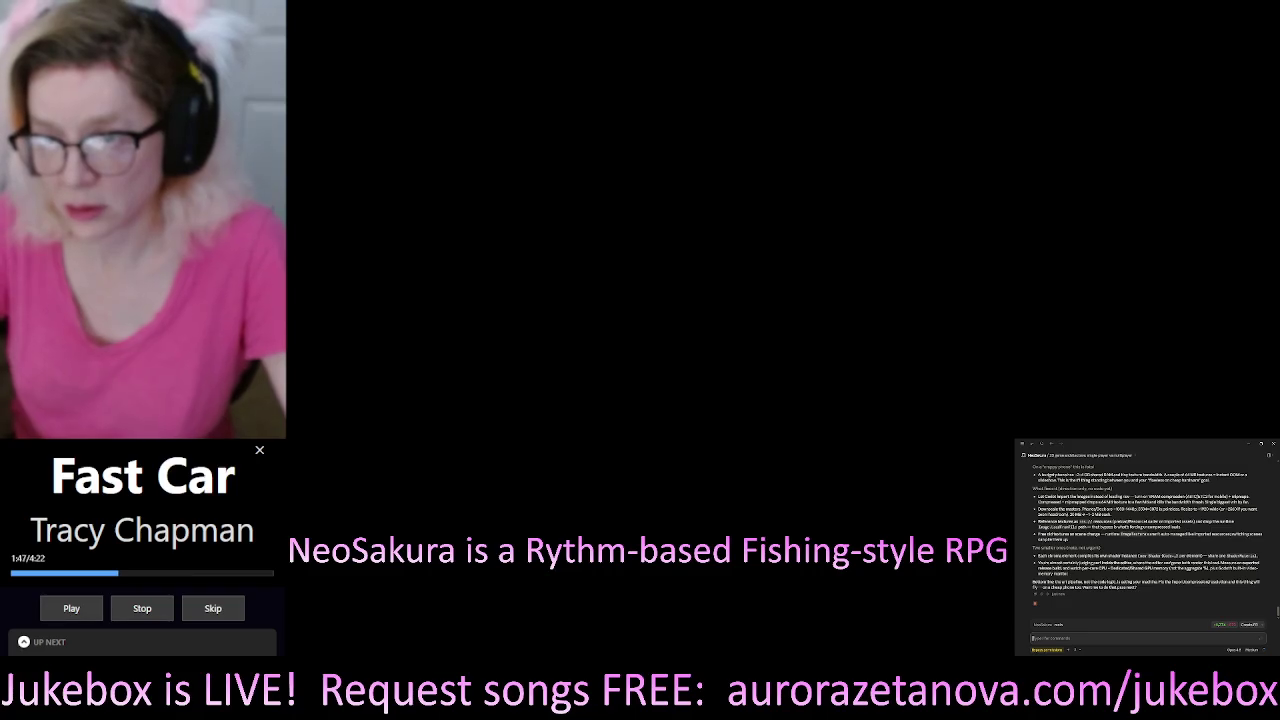
Paste the selected line of Copilot's earlier reply into the chat prompt, add a new line below it, and undo the duplicate paste
drag(1038, 509, 1096, 515)
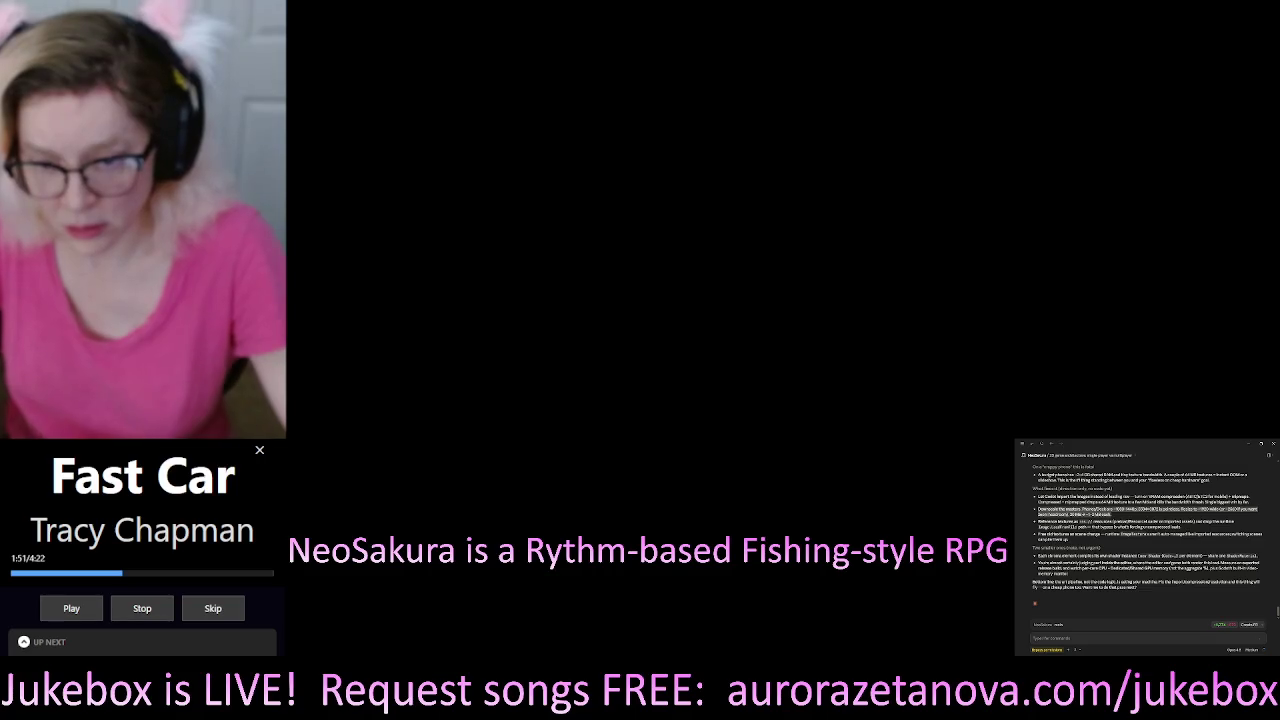
click(1036, 638)
key(ctrl+v)
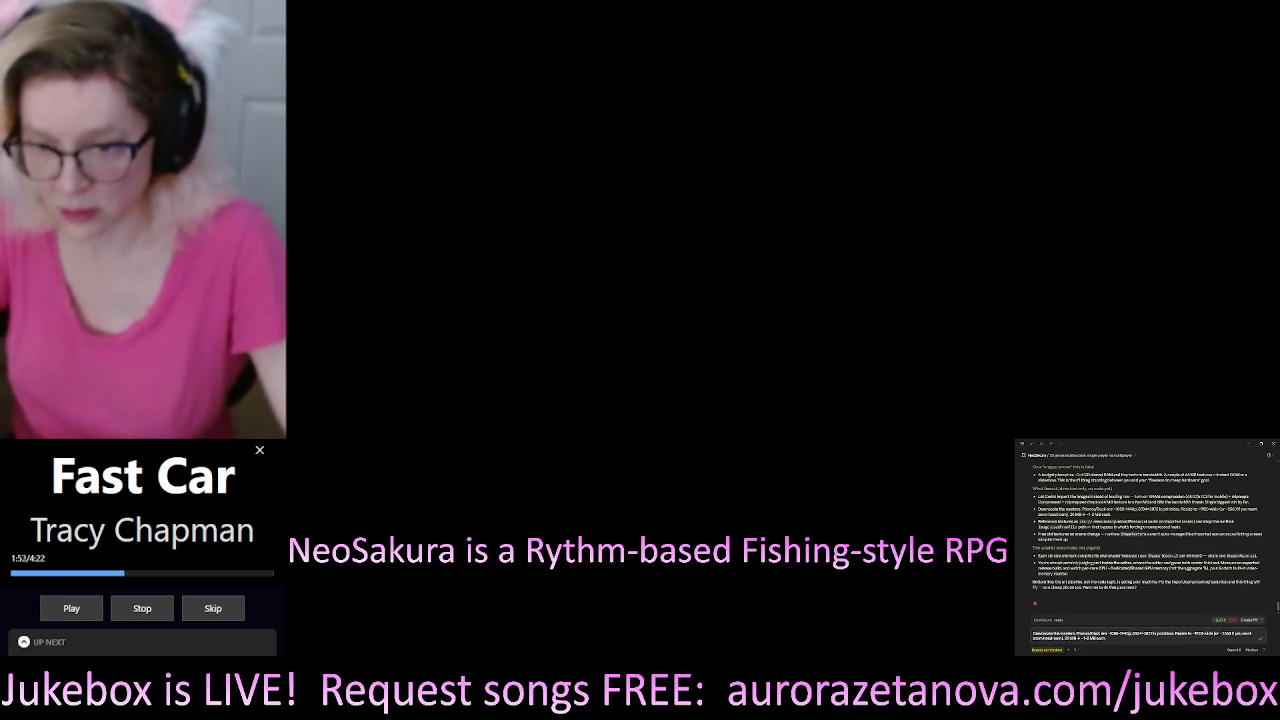
key(shift+Return)
key(shift+Return)
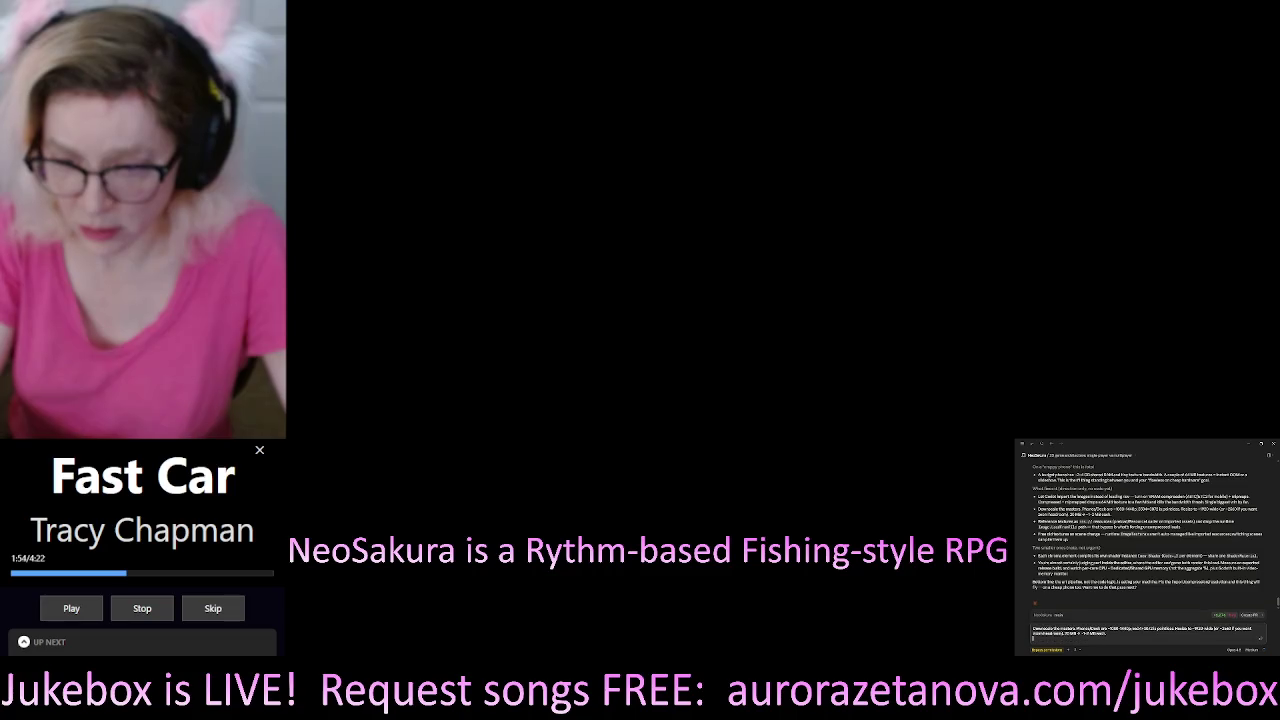
key(ctrl+v)
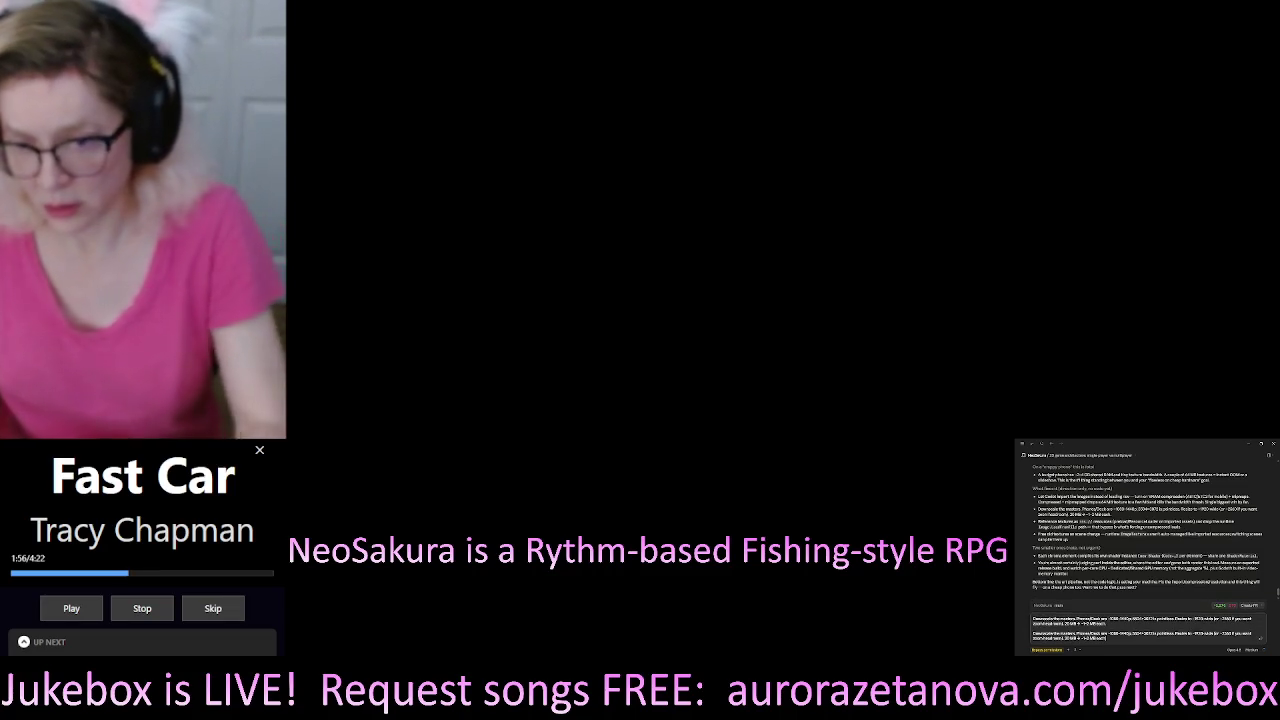
key(ctrl+z)
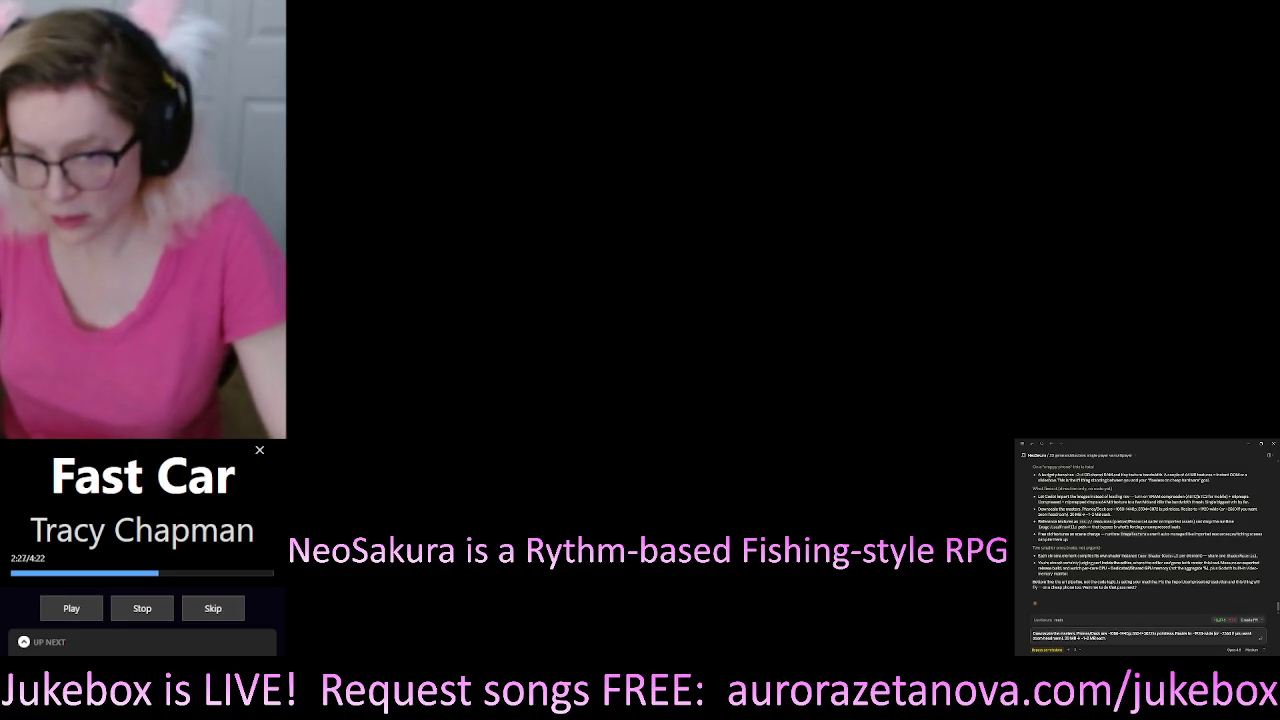
Clear the chat prompt, paste the quoted reply line again, and begin typing a follow-up comment beneath it
key(ctrl+a)
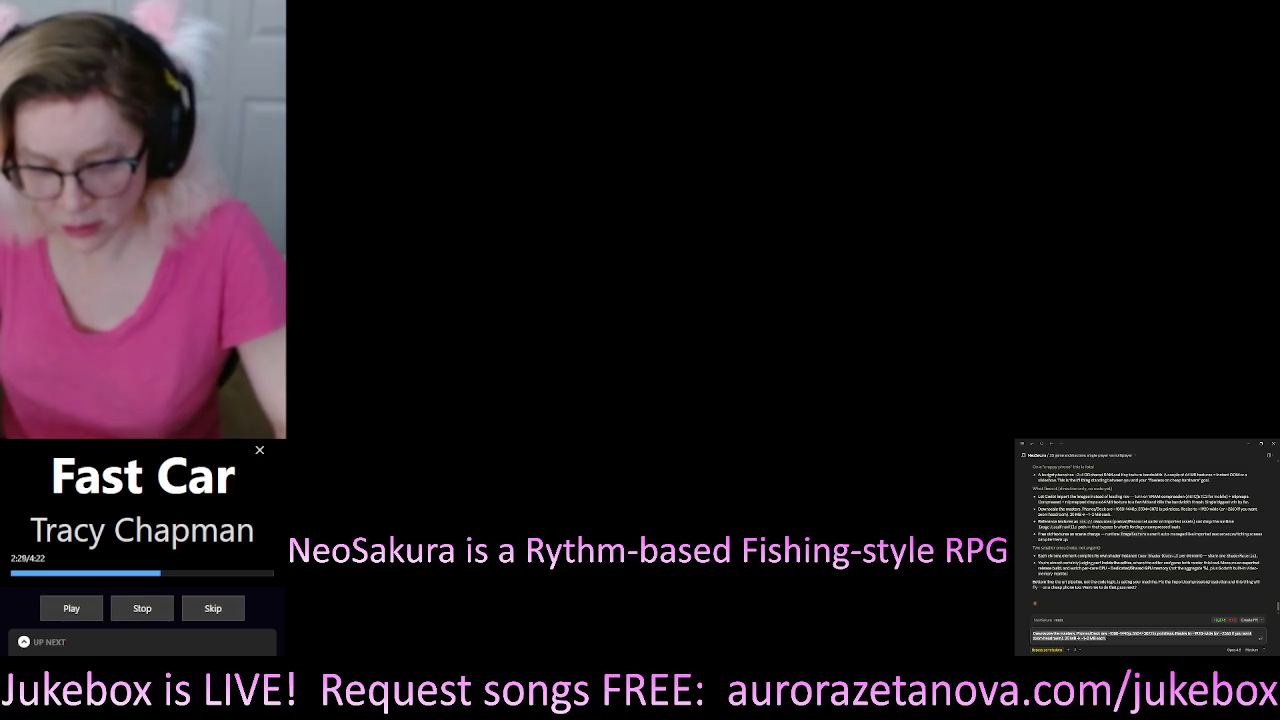
key(BackSpace)
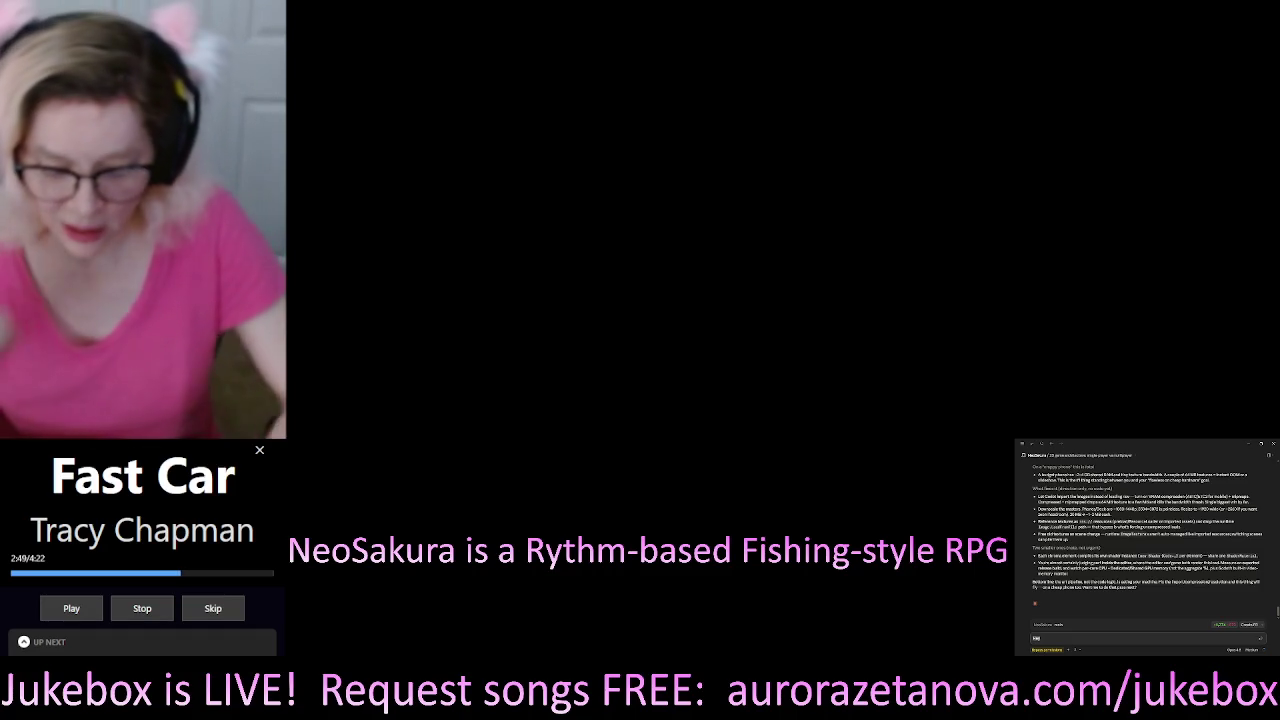
key(ctrl+v)
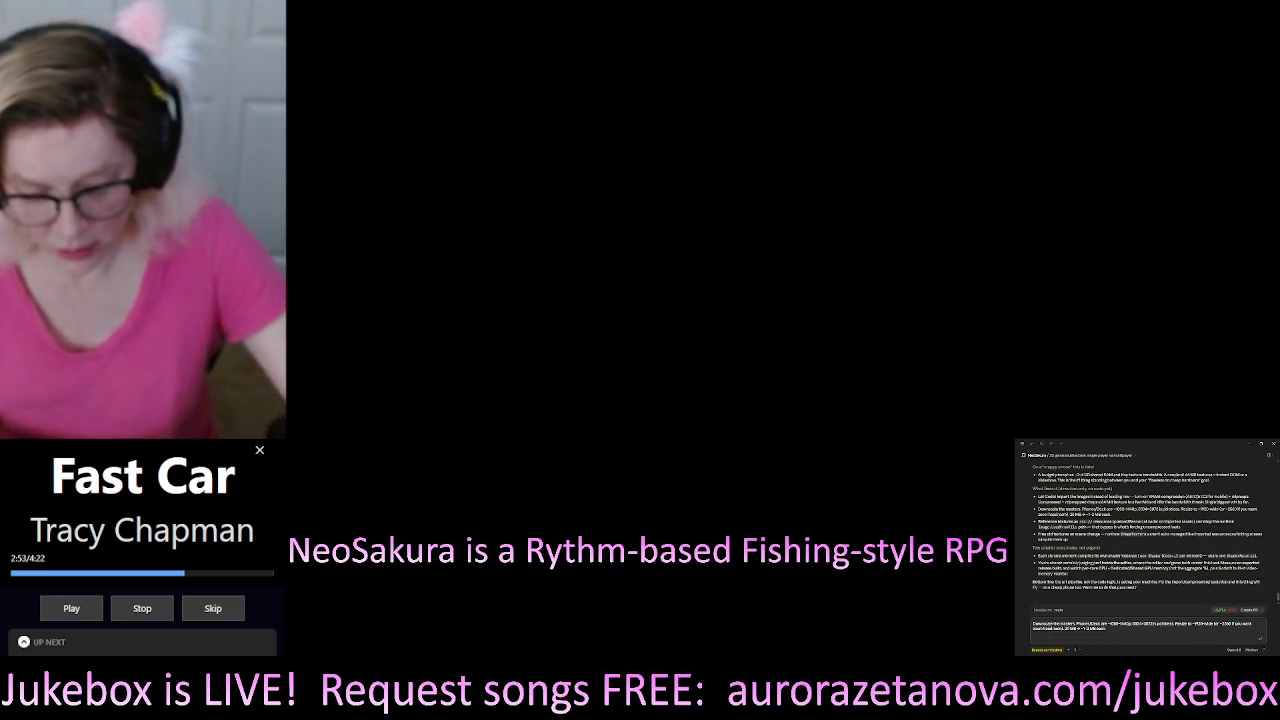
text(I need t)
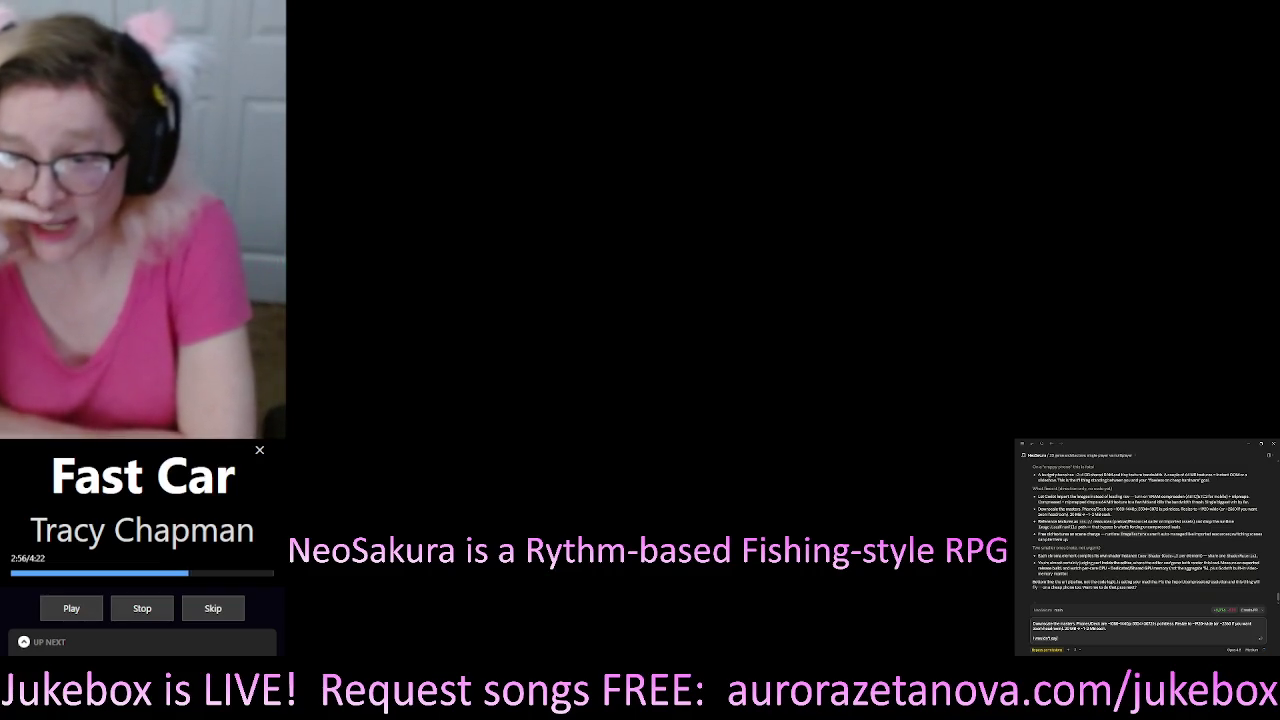
text(n't pay pointless actually because)
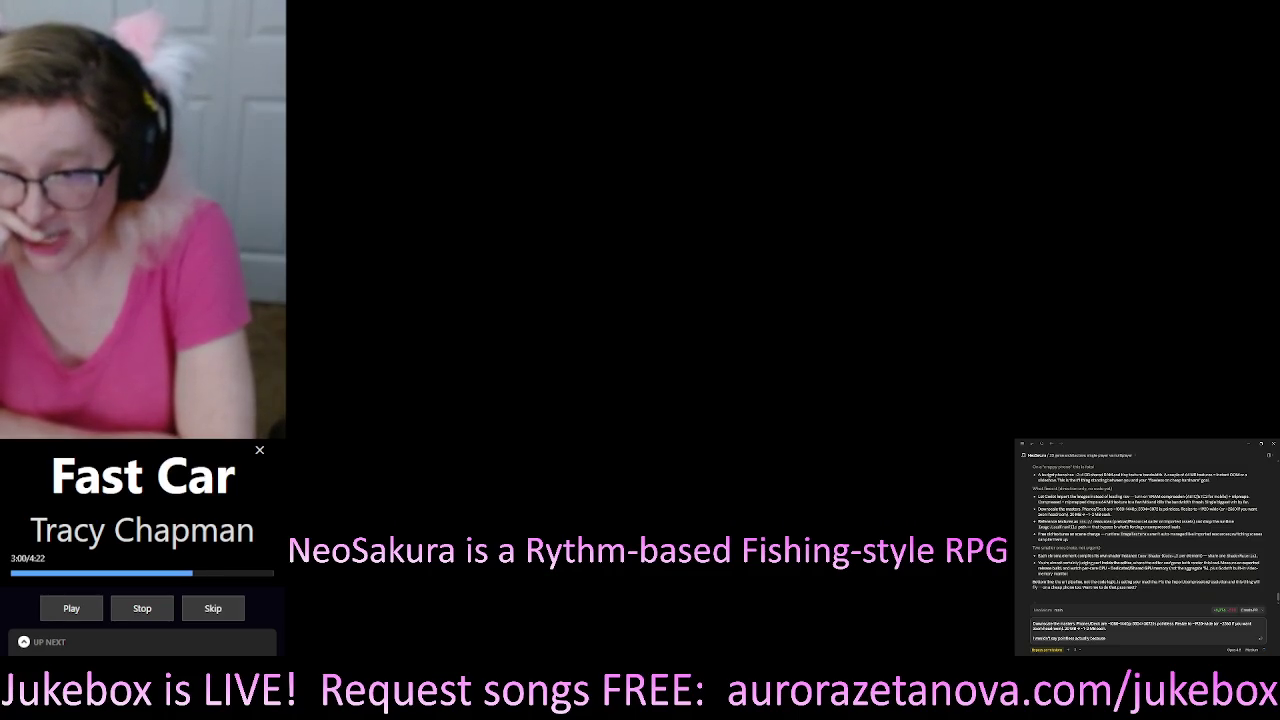
text( is bad)
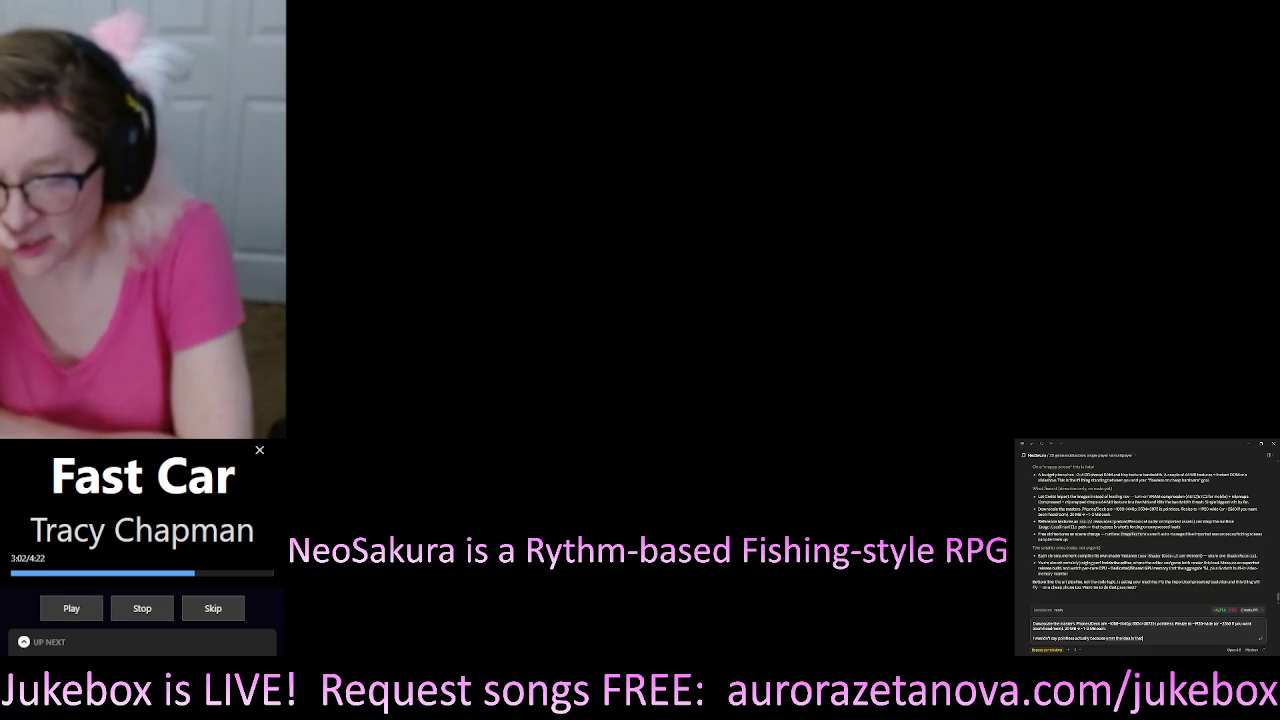
text( that the)
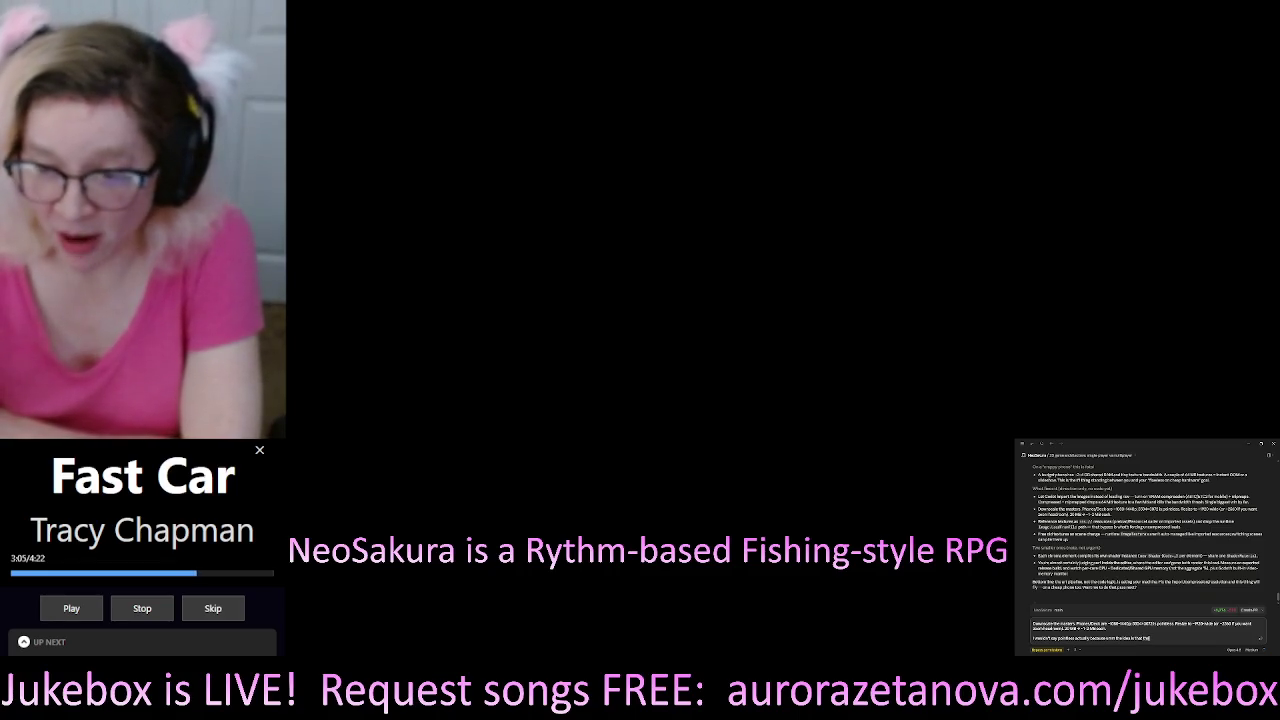
text( ones that can be)
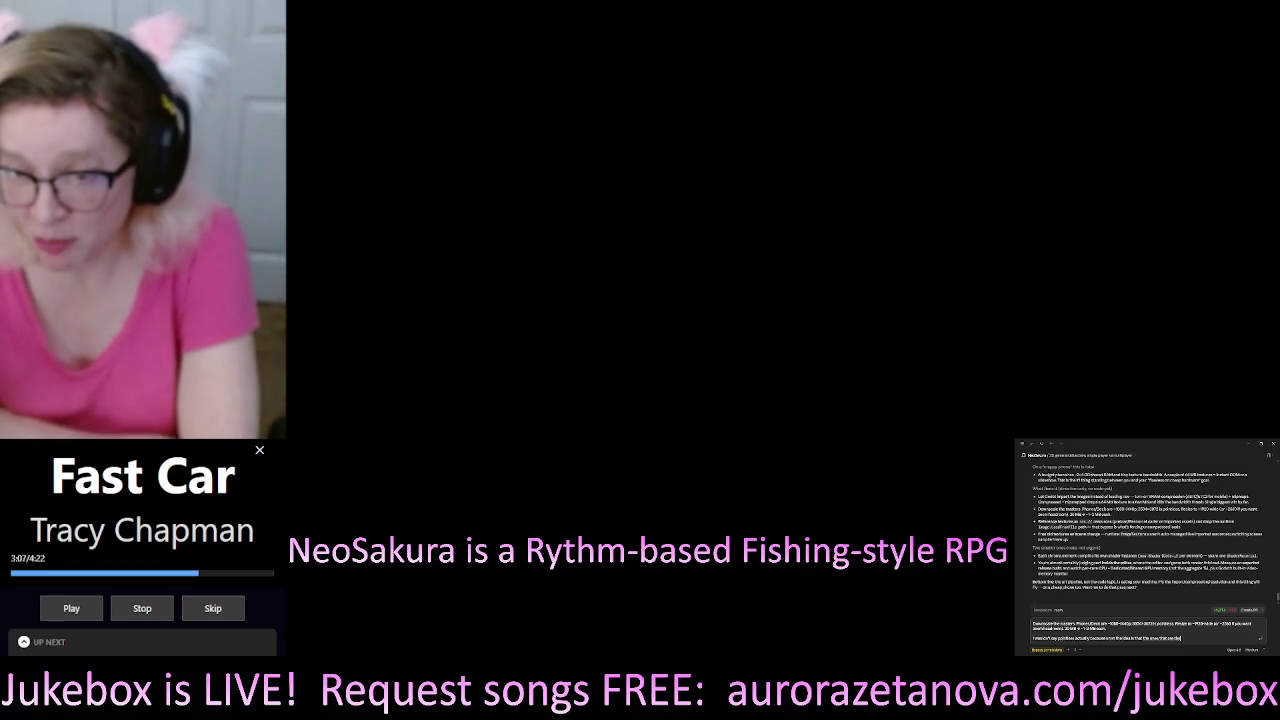
text( are the f)
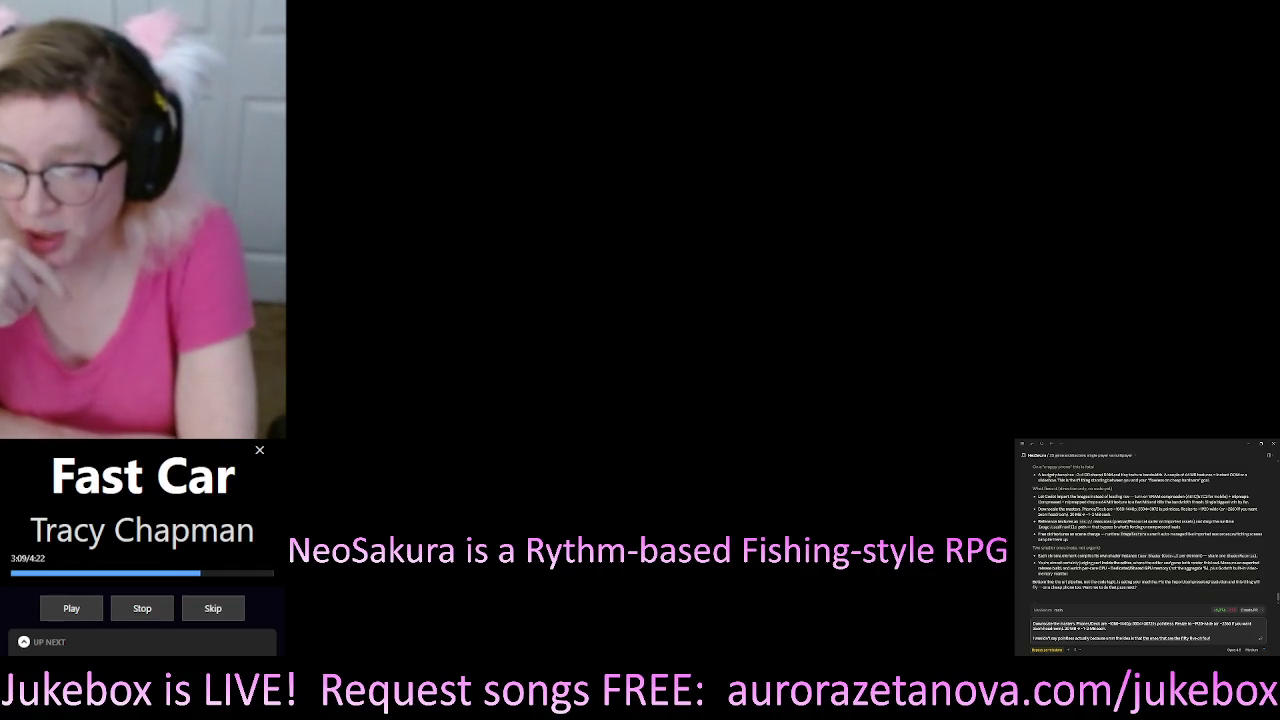
text(ew the)
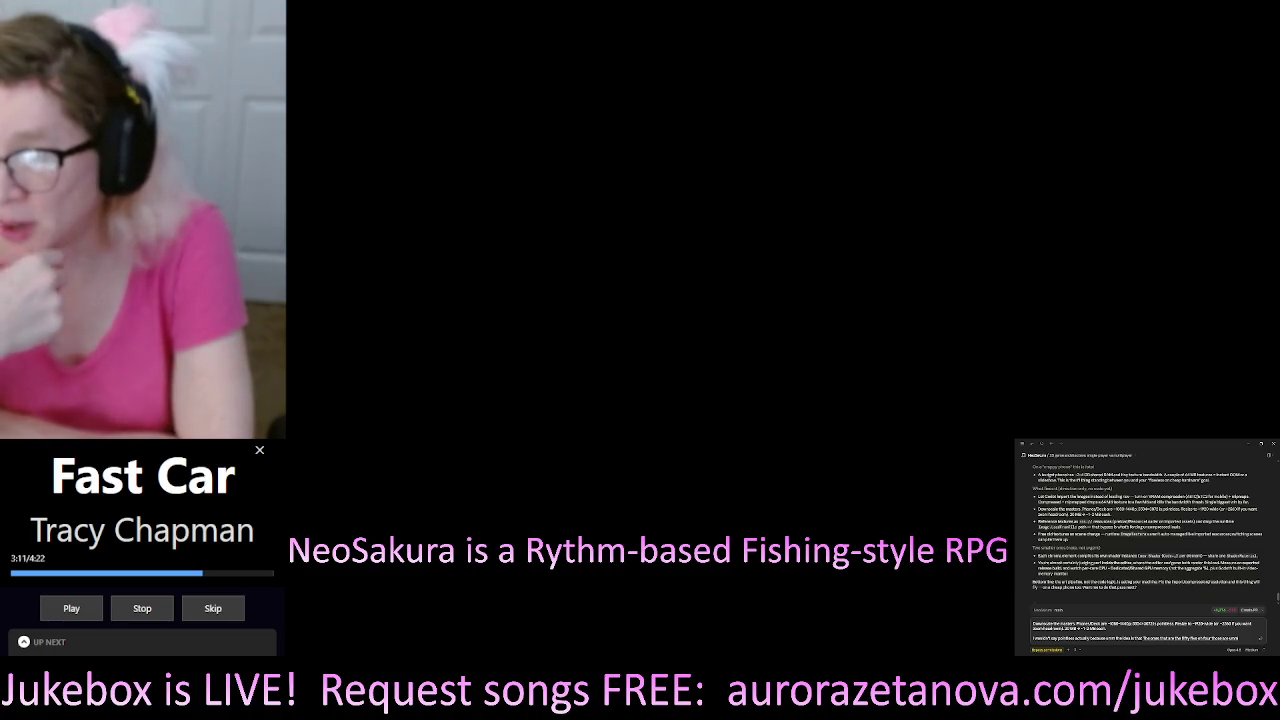
text( ones that)
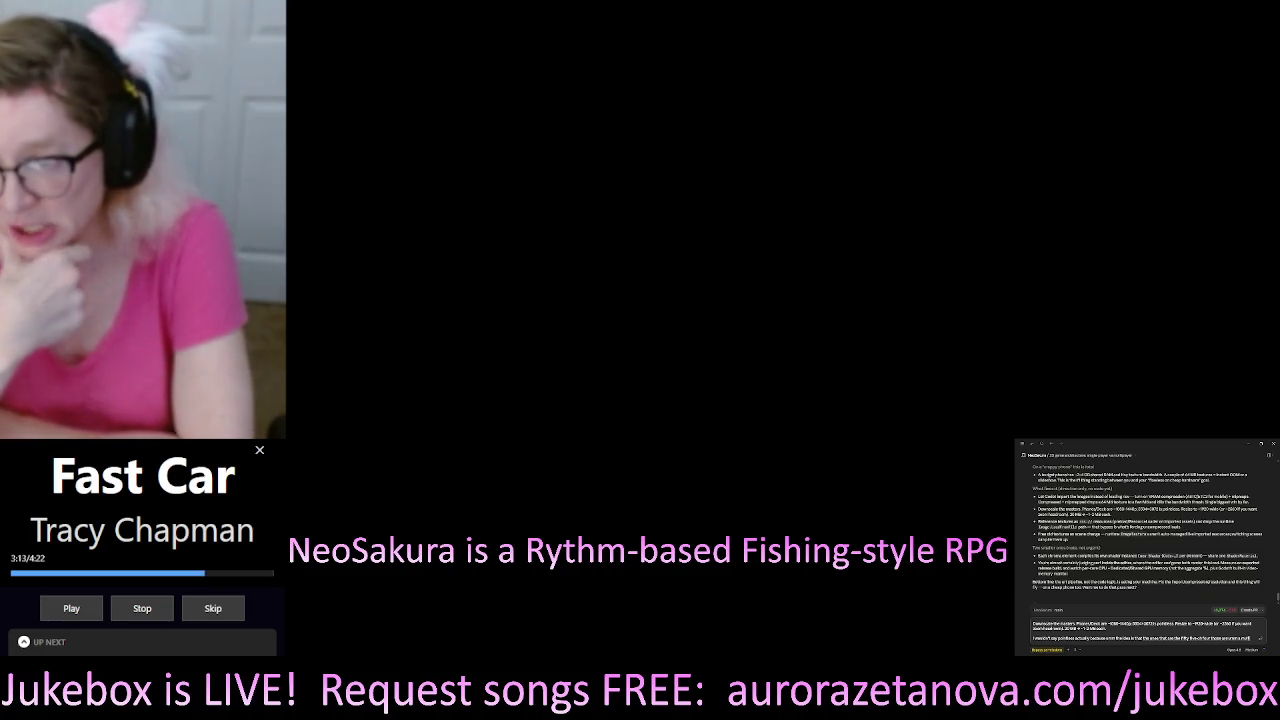
text( are)
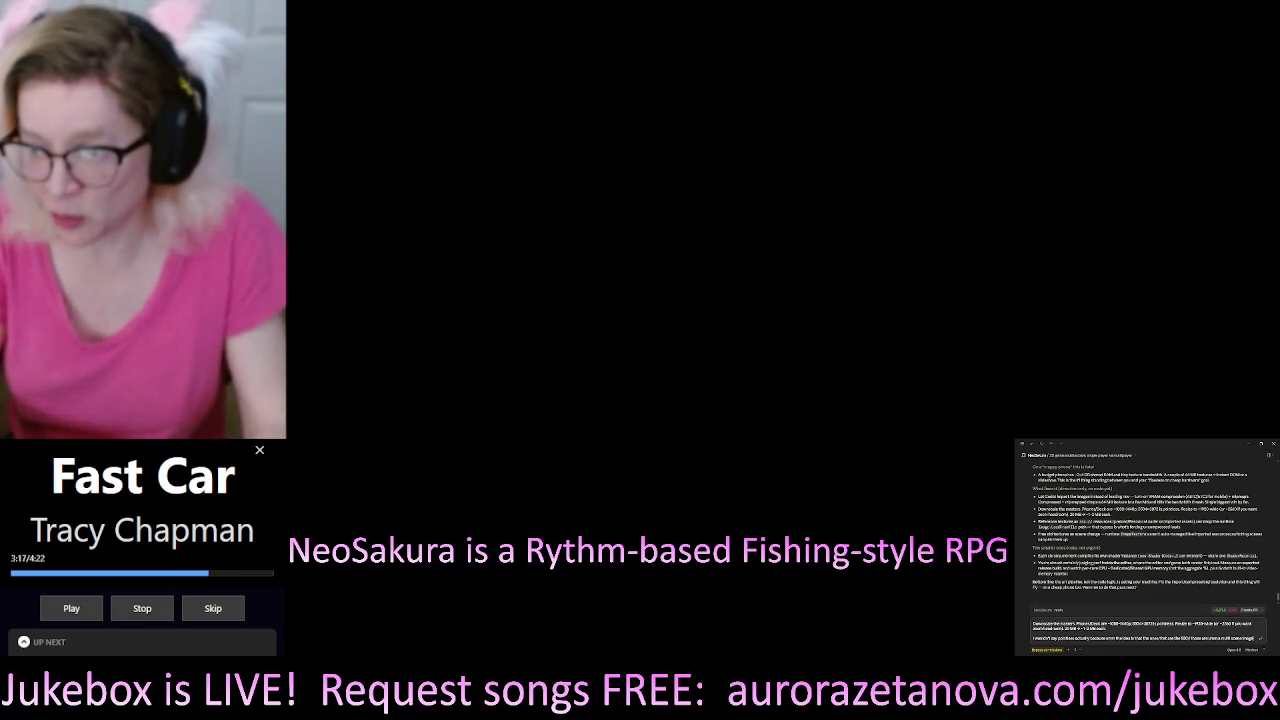
text( the)
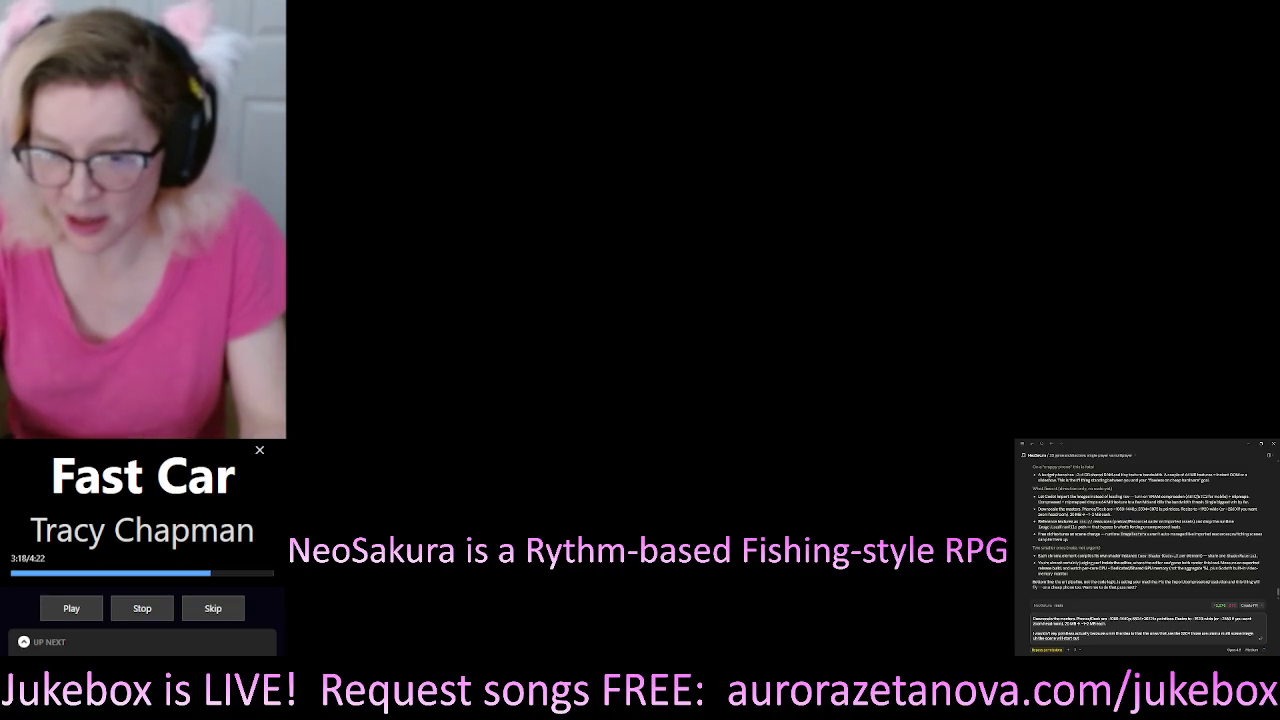
text( most portion of it)
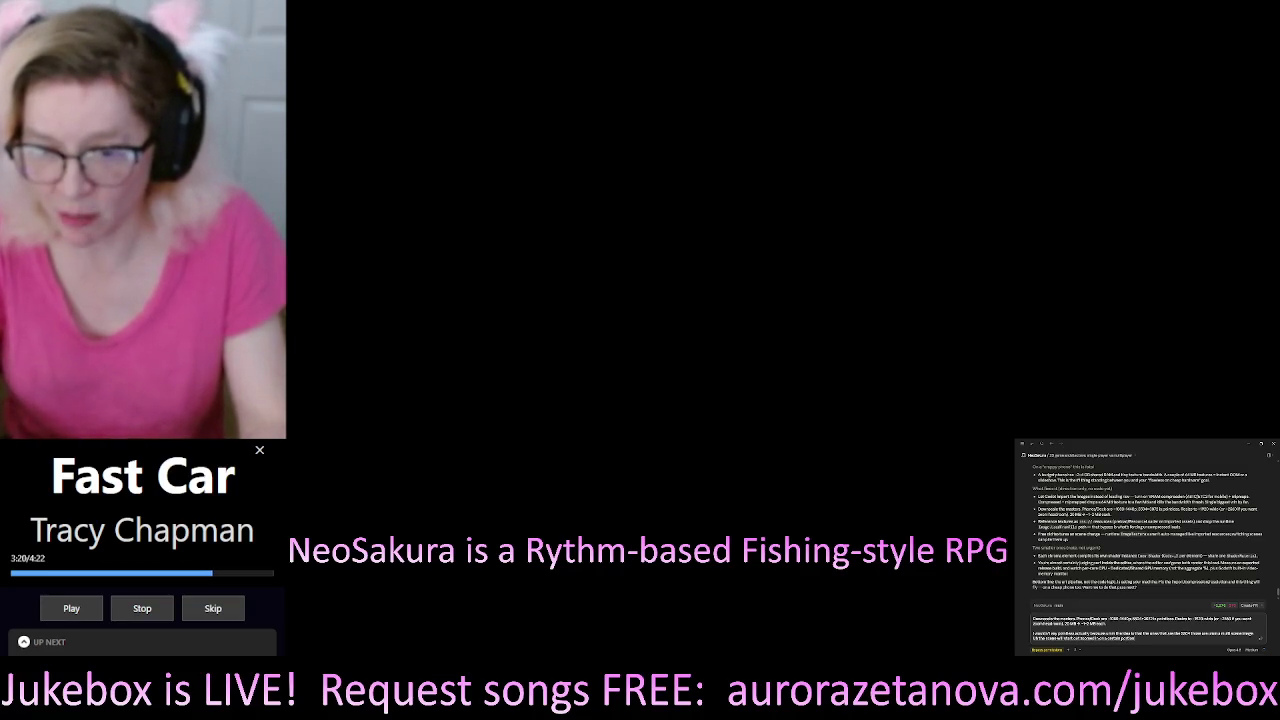
text( to)
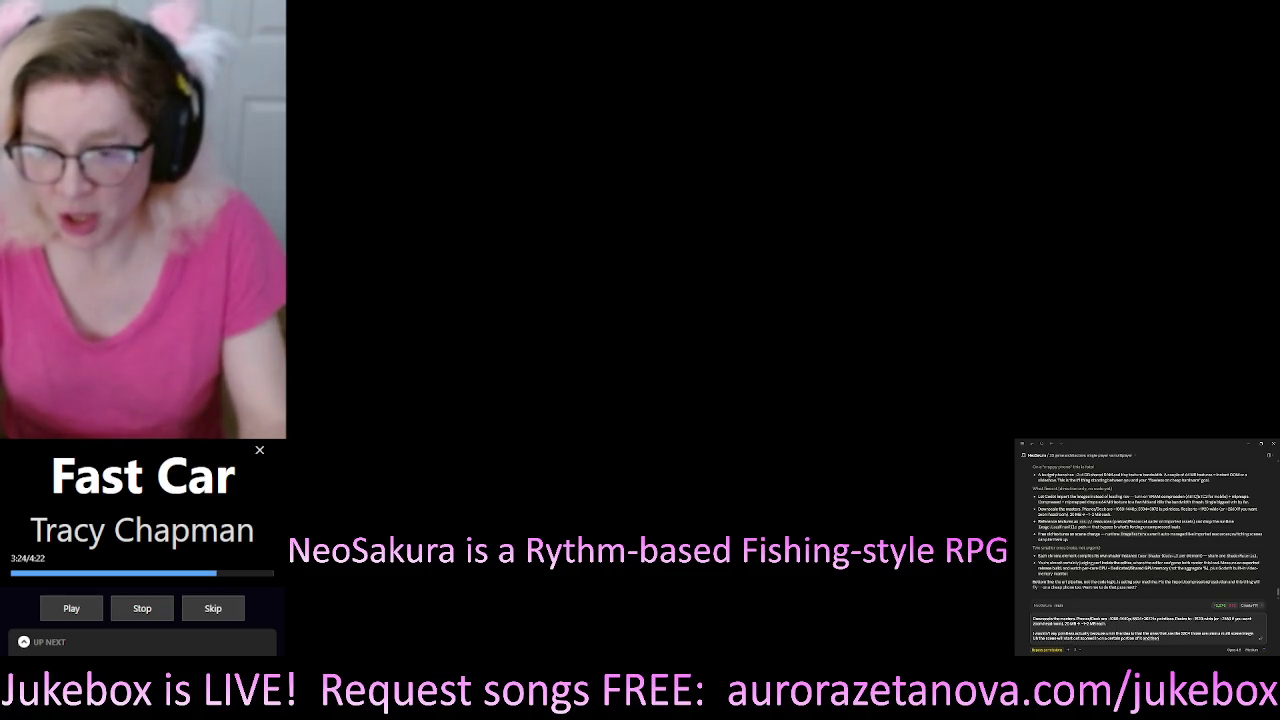
text( and then)
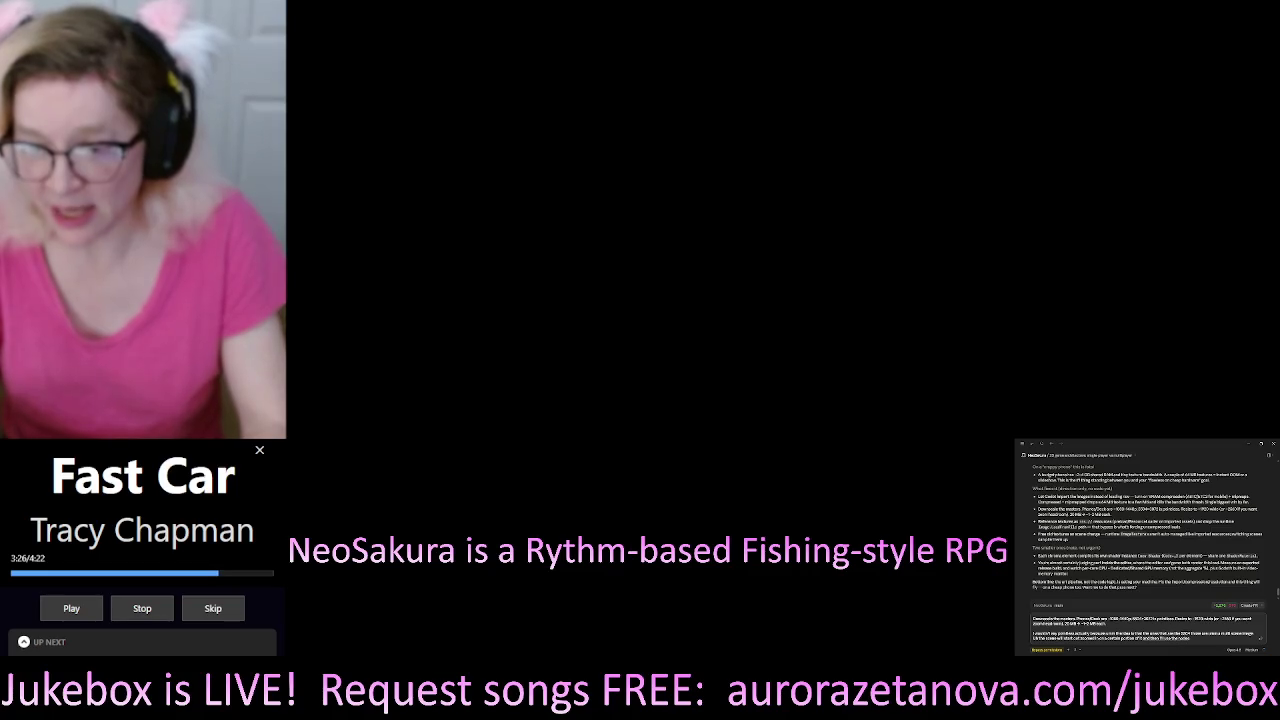
text( nodes to navigate)
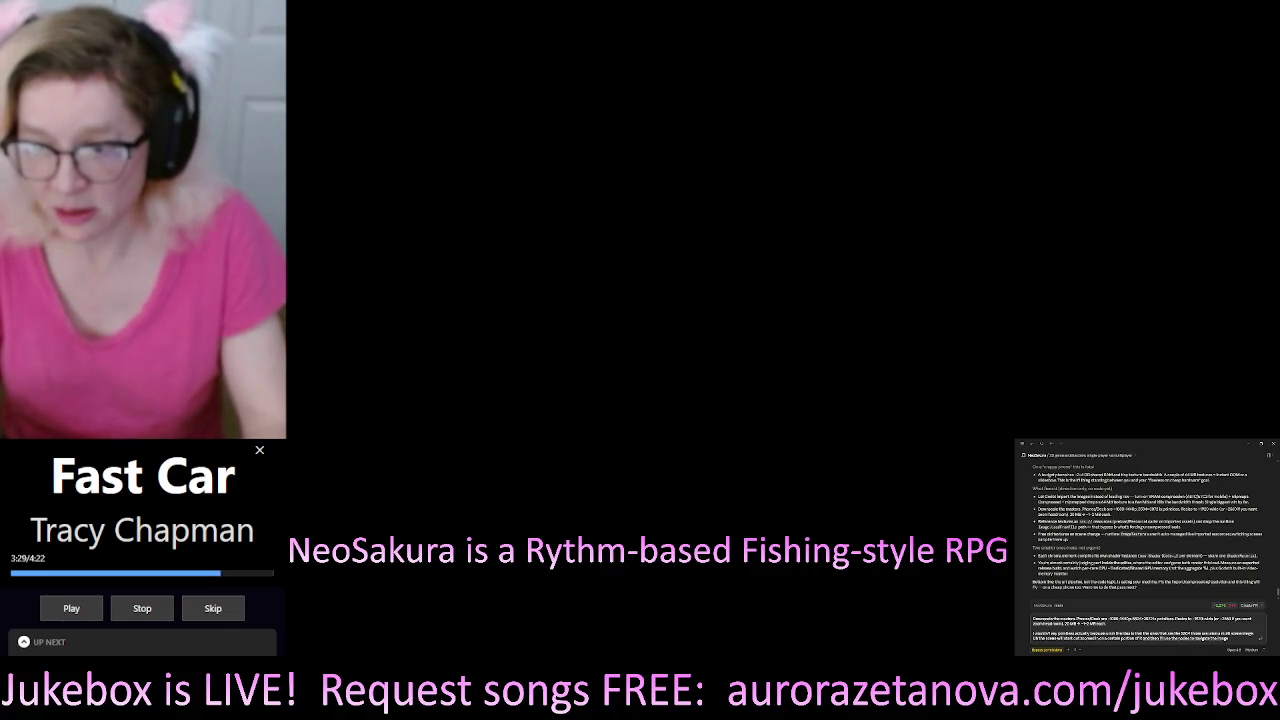